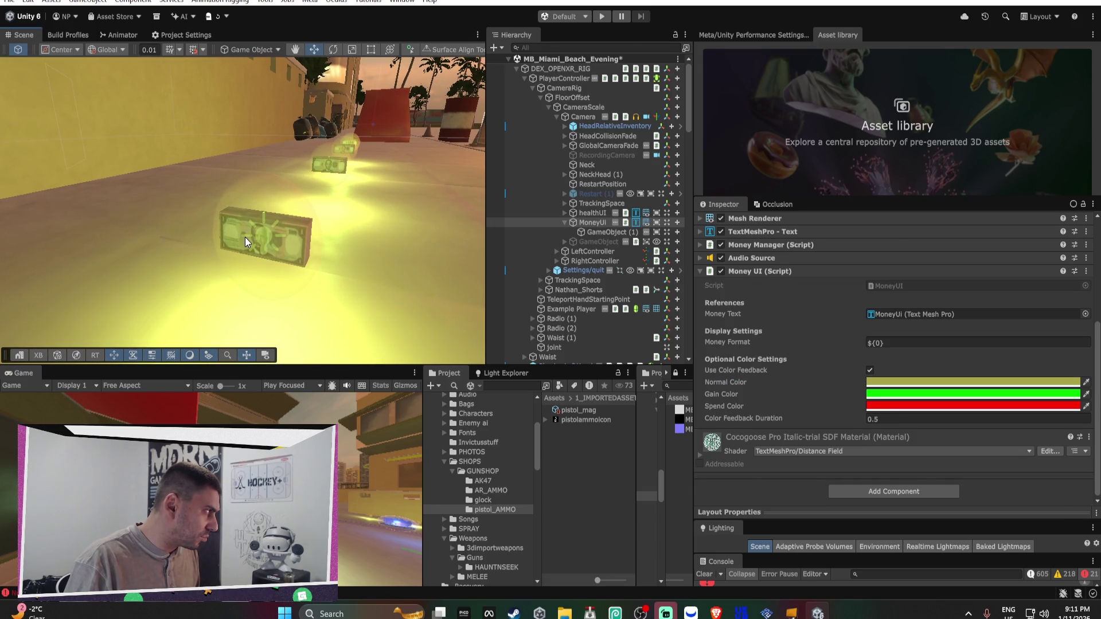
# Select Money through Money (6) and search Add Component for 'floating'
pyautogui.click(245, 236)
pyautogui.click(516, 350)
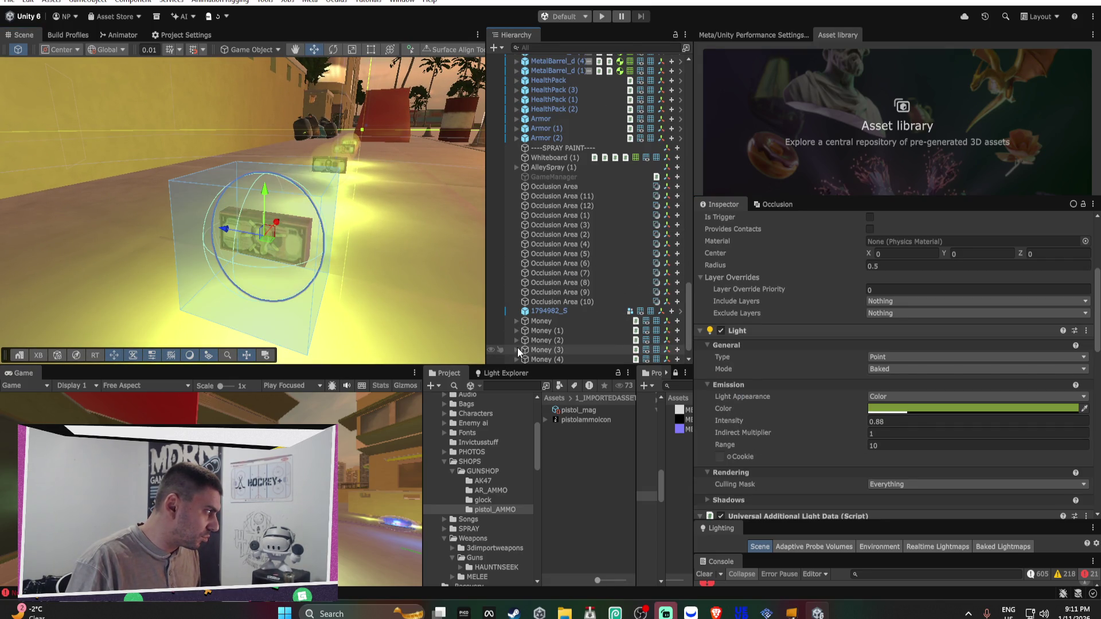
pyautogui.click(547, 322)
pyautogui.scroll(-1, 555, 325)
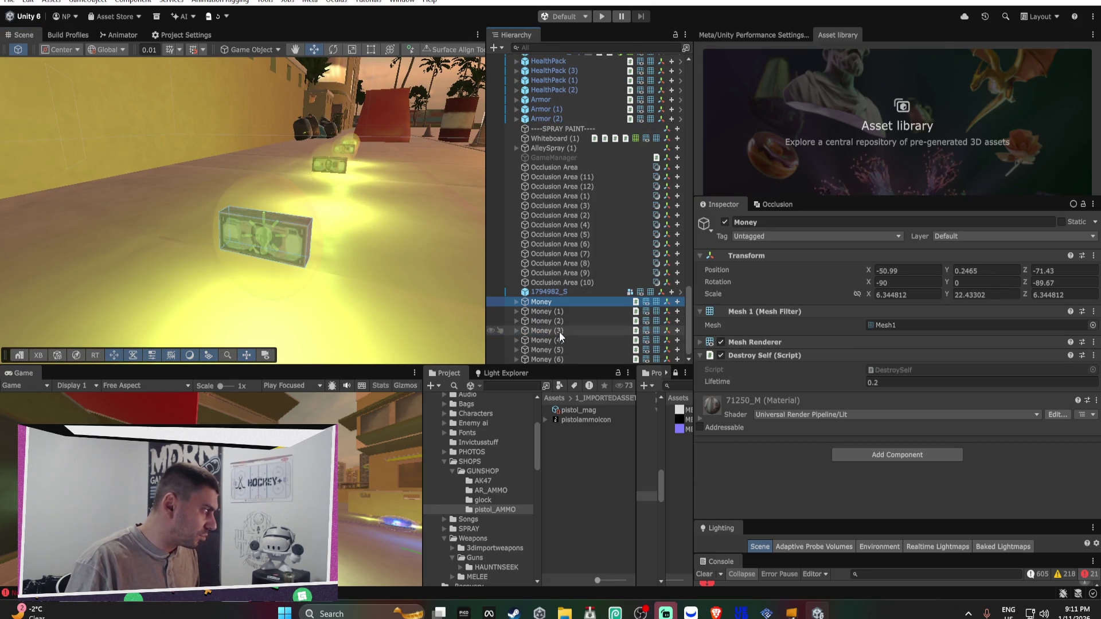
pyautogui.keyDown('shift'); pyautogui.click(560, 358); pyautogui.keyUp('shift')
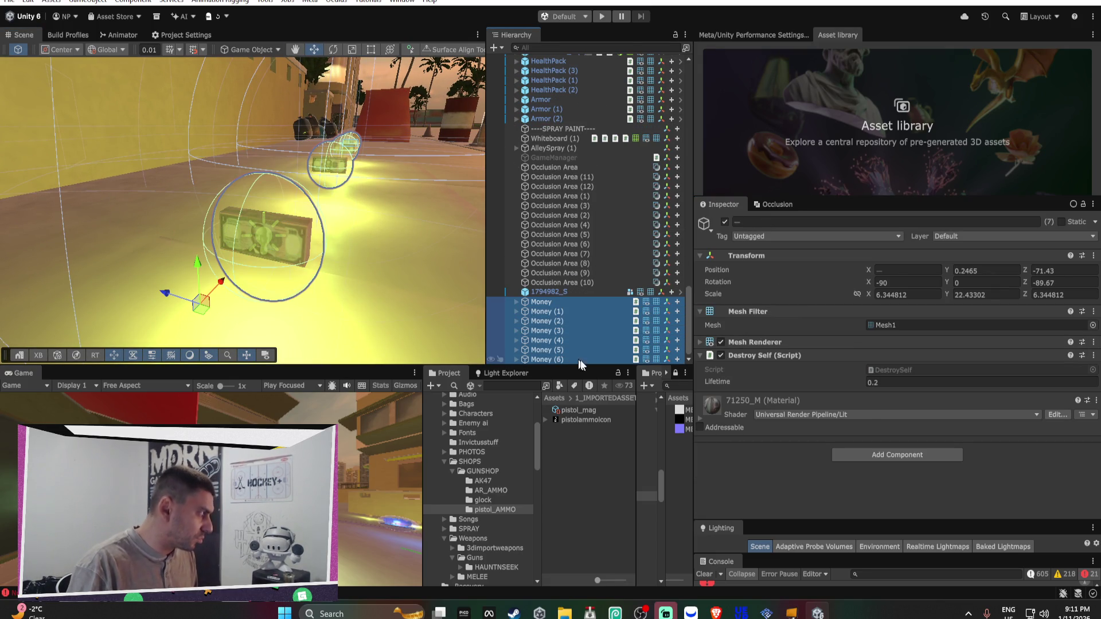
pyautogui.click(903, 455)
pyautogui.write('money')
pyautogui.write('floa')
pyautogui.write('ting')
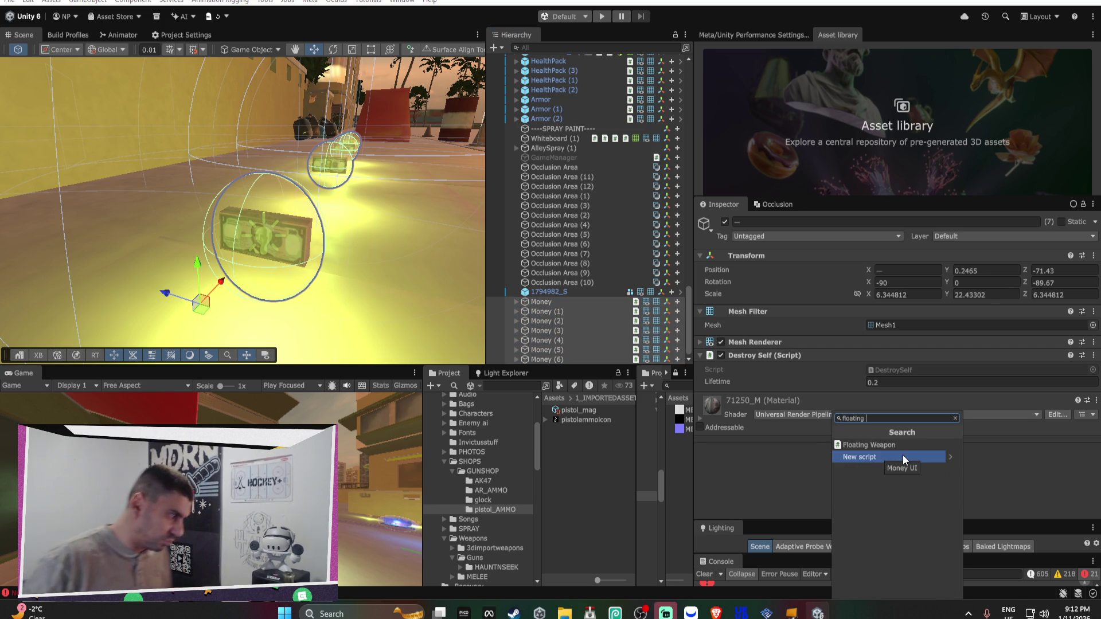
# Add the Floating Weapon script to the selected pickups and expand its settings
pyautogui.press('Up')
pyautogui.press('Return')
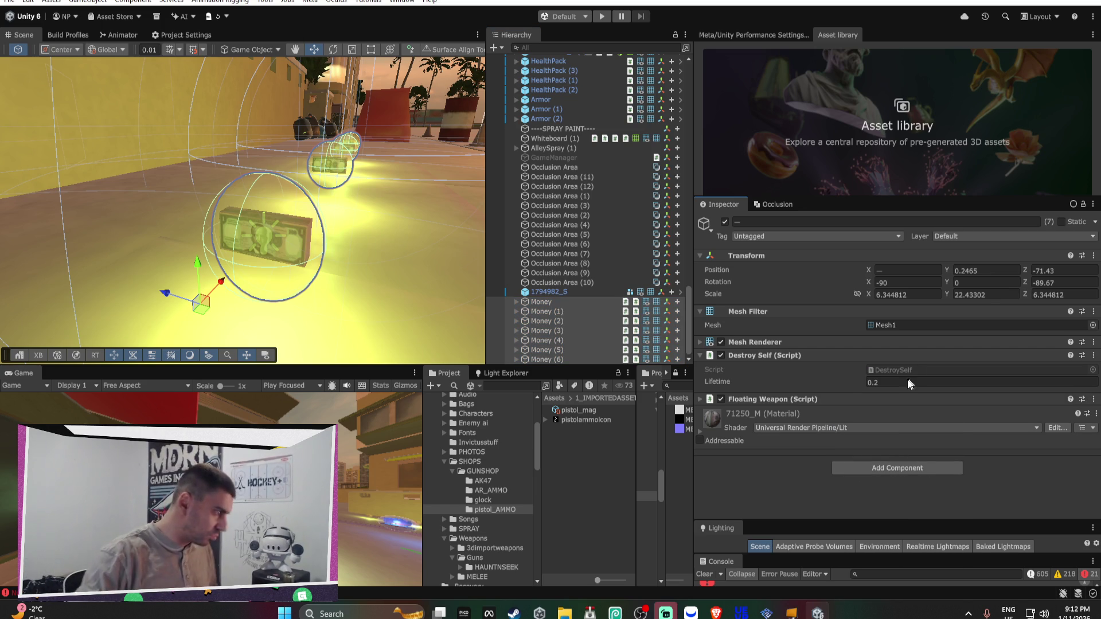
pyautogui.click(797, 398)
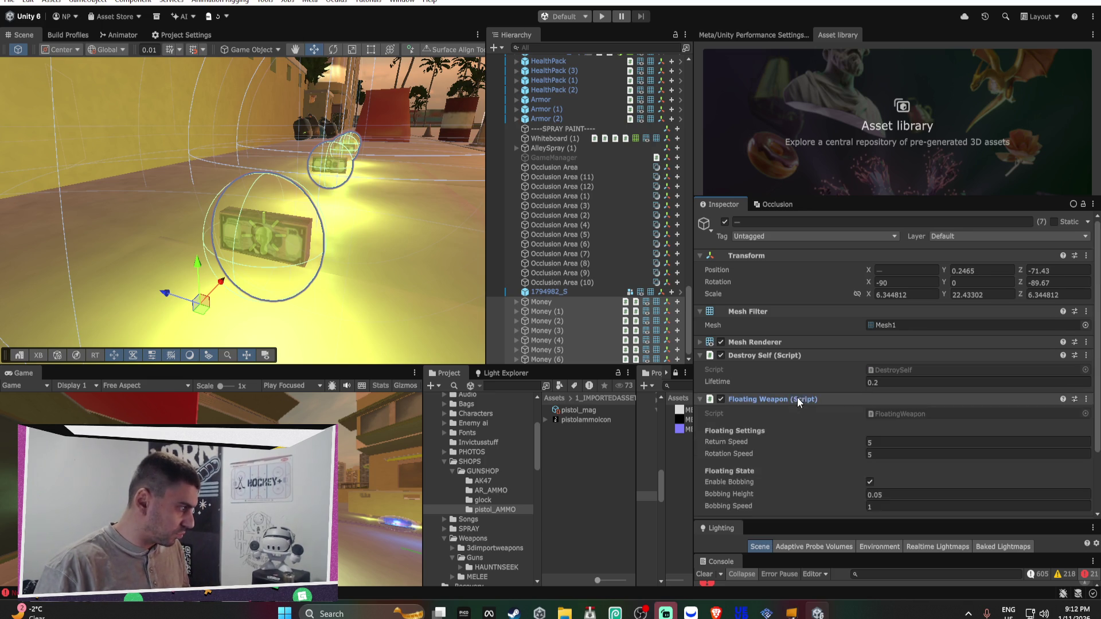
pyautogui.scroll(-2, 876, 374)
pyautogui.scroll(-1, 883, 370)
# Set Return Speed 15, Rotation Speed 15 and Bobbing Speed 3
pyautogui.click(892, 367)
pyautogui.write('10')
pyautogui.press('Tab')
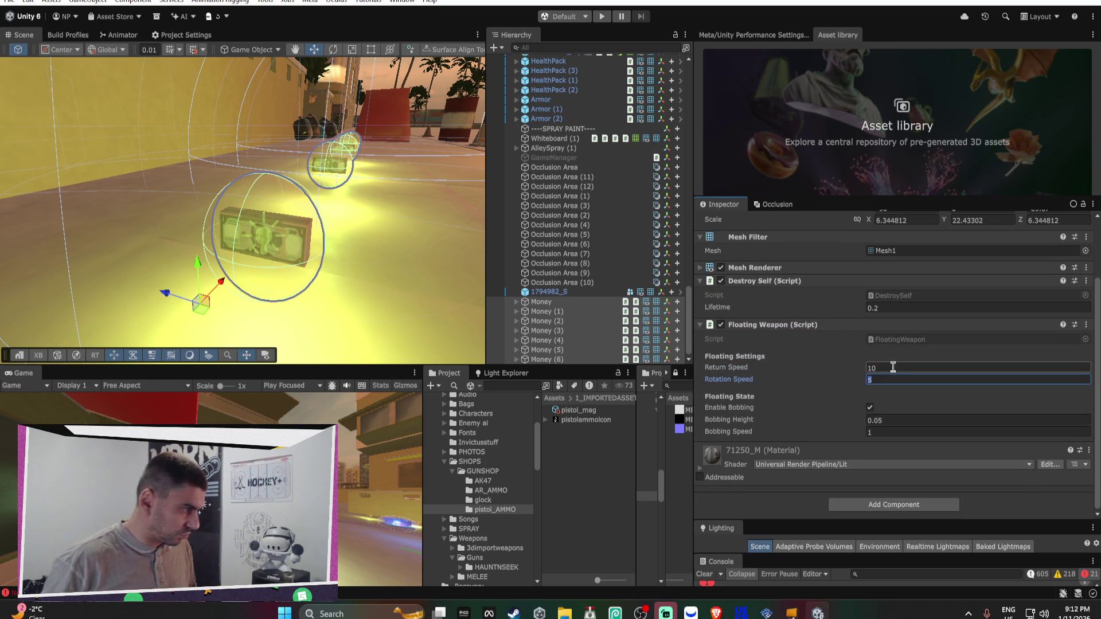
pyautogui.click(893, 367)
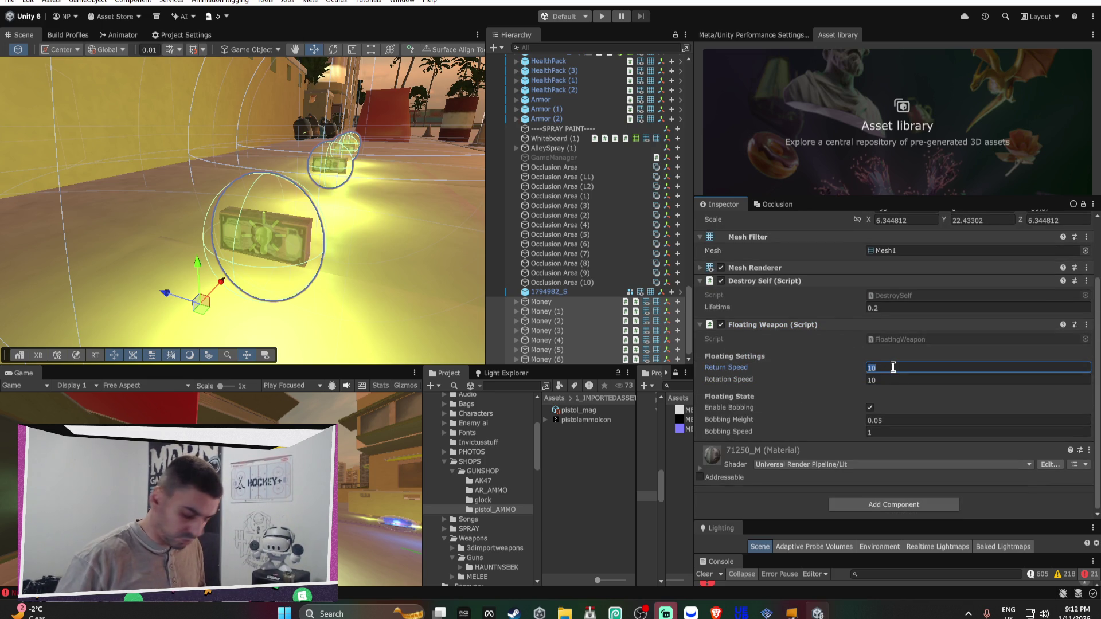
pyautogui.write('15')
pyautogui.press('Tab')
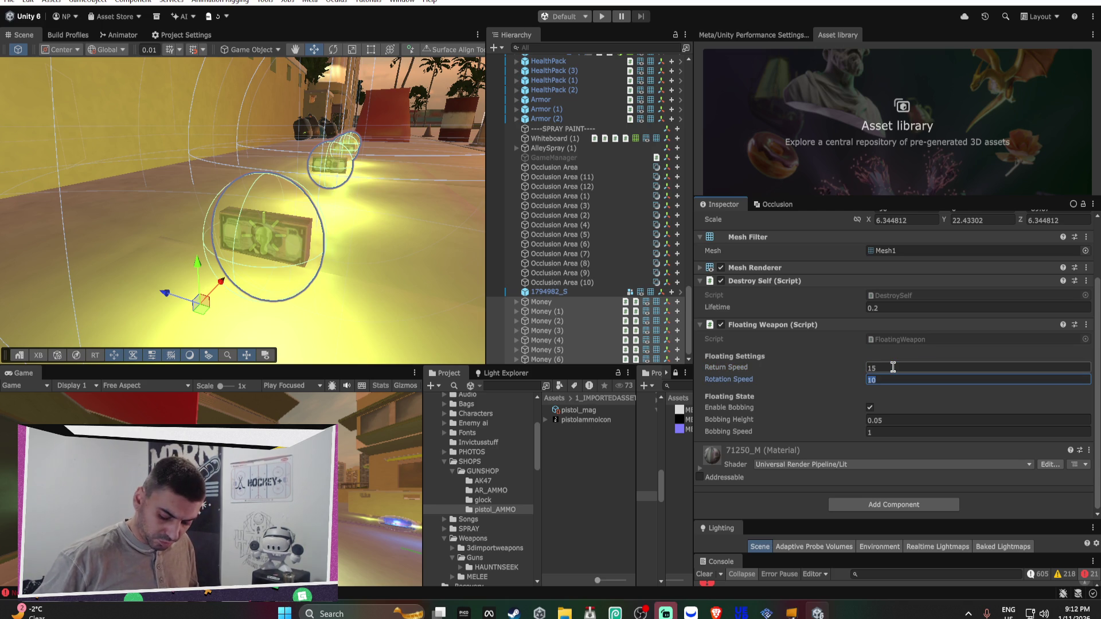
pyautogui.write('0')
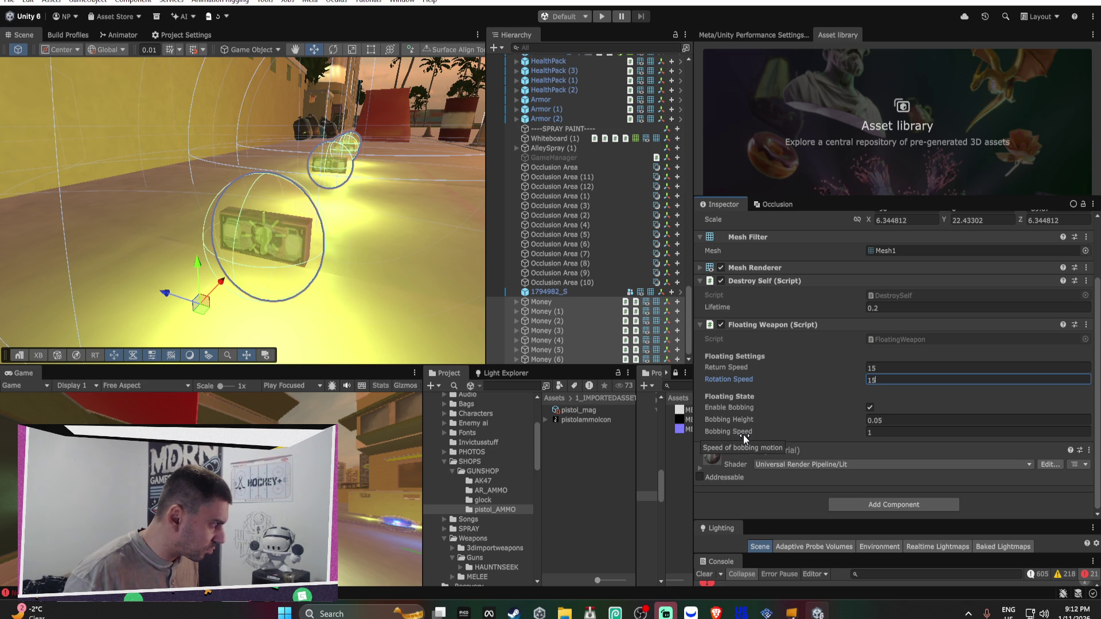
pyautogui.click(897, 431)
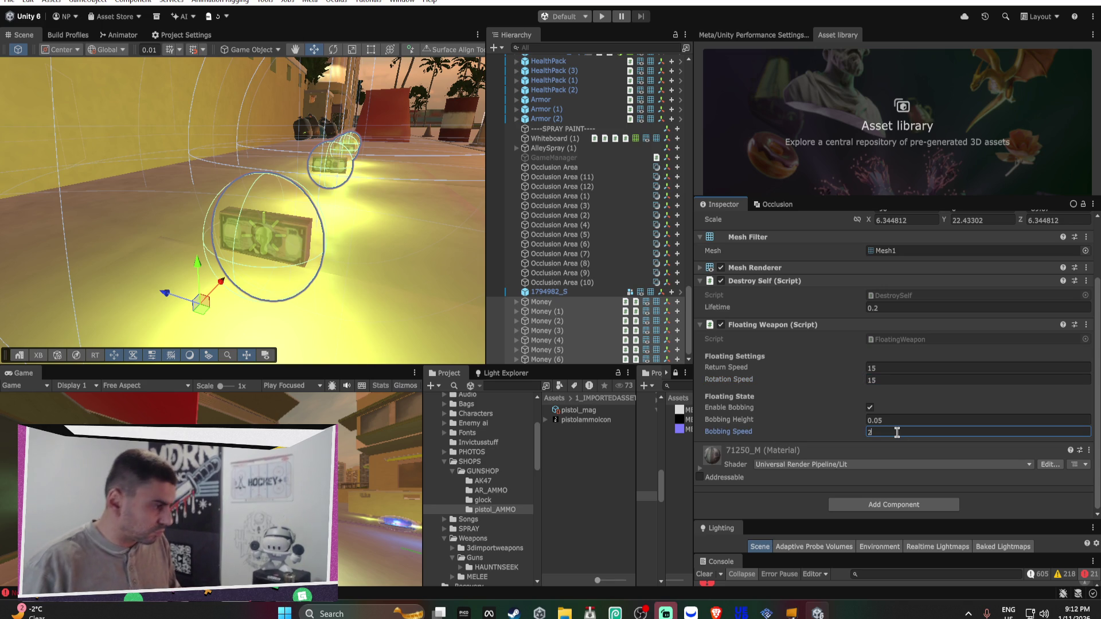
pyautogui.write('3')
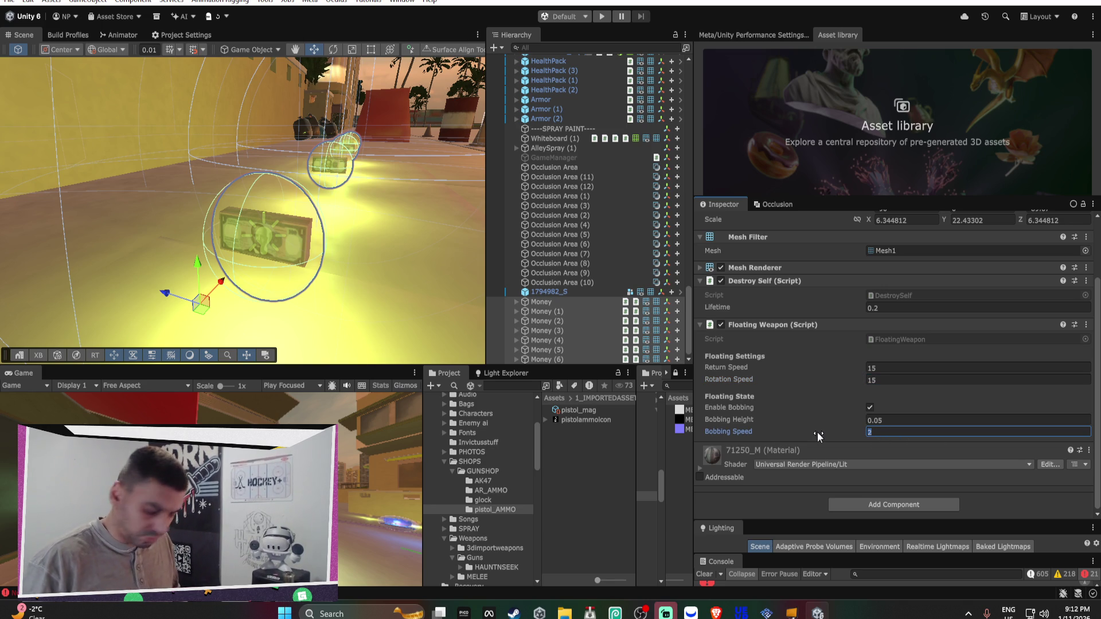
pyautogui.scroll(-4, 314, 254)
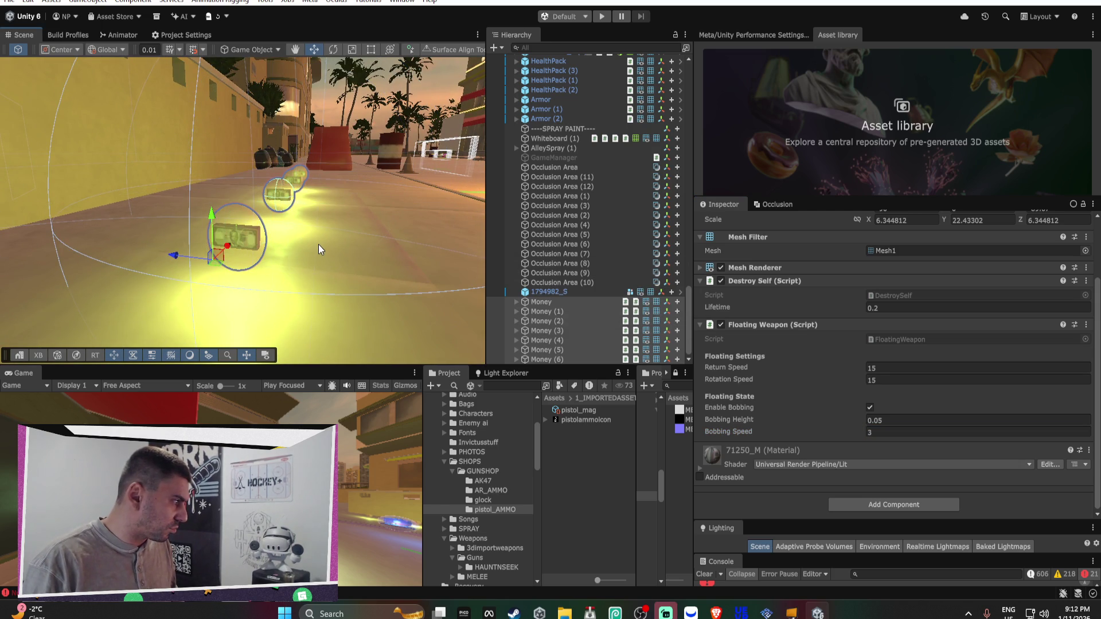
# Change the pickups' Bobbing Height to 0.03
pyautogui.keyDown('alt'); pyautogui.moveTo(277, 173); pyautogui.dragTo(363, 138); pyautogui.keyUp('alt')
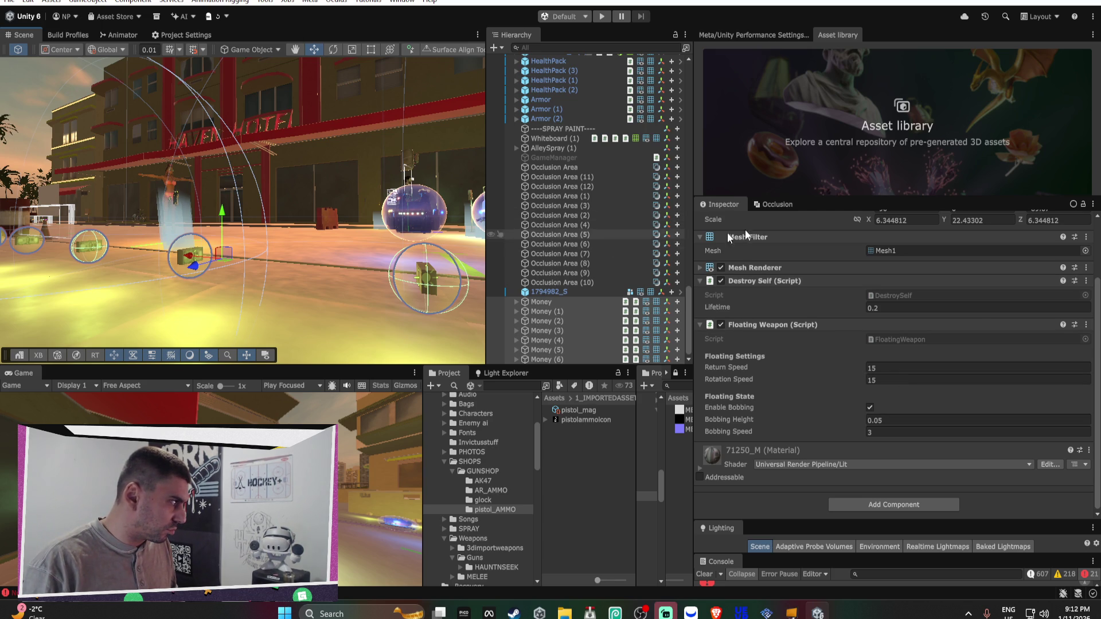
pyautogui.scroll(2, 912, 293)
pyautogui.scroll(-2, 911, 288)
pyautogui.click(891, 420)
pyautogui.moveTo(886, 418); pyautogui.dragTo(879, 419)
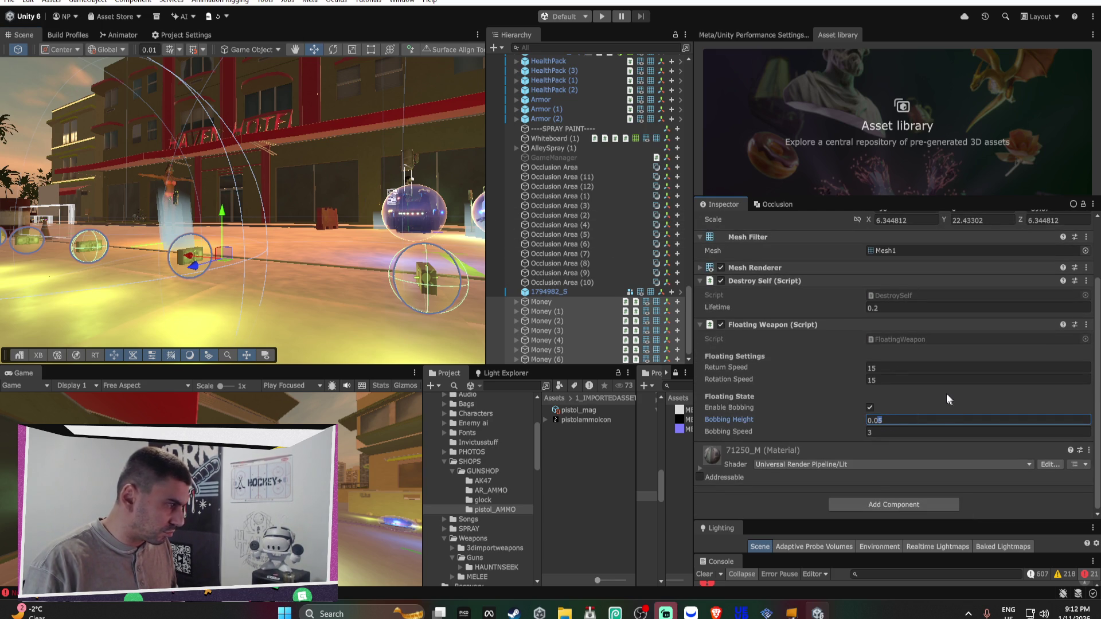
pyautogui.write('3')
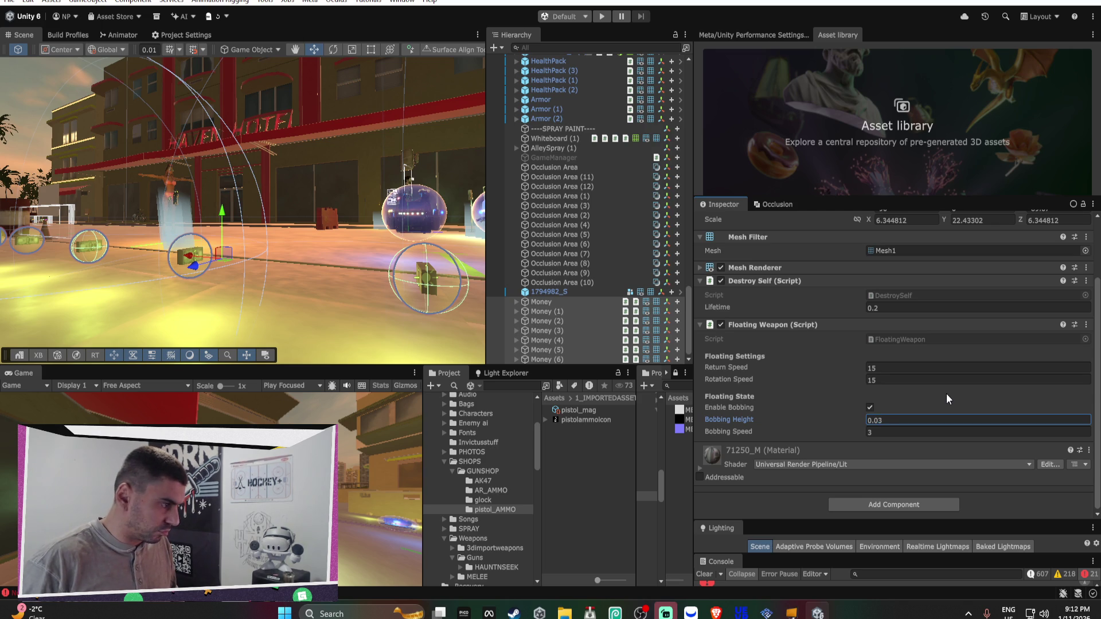
# Frame the 1794982_S object and enter Play mode to test the pickups
pyautogui.moveTo(166, 223)
pyautogui.mouseDown()
pyautogui.moveTo(176, 220)
pyautogui.moveTo(14, 249)
pyautogui.mouseUp()
pyautogui.doubleClick(548, 292)
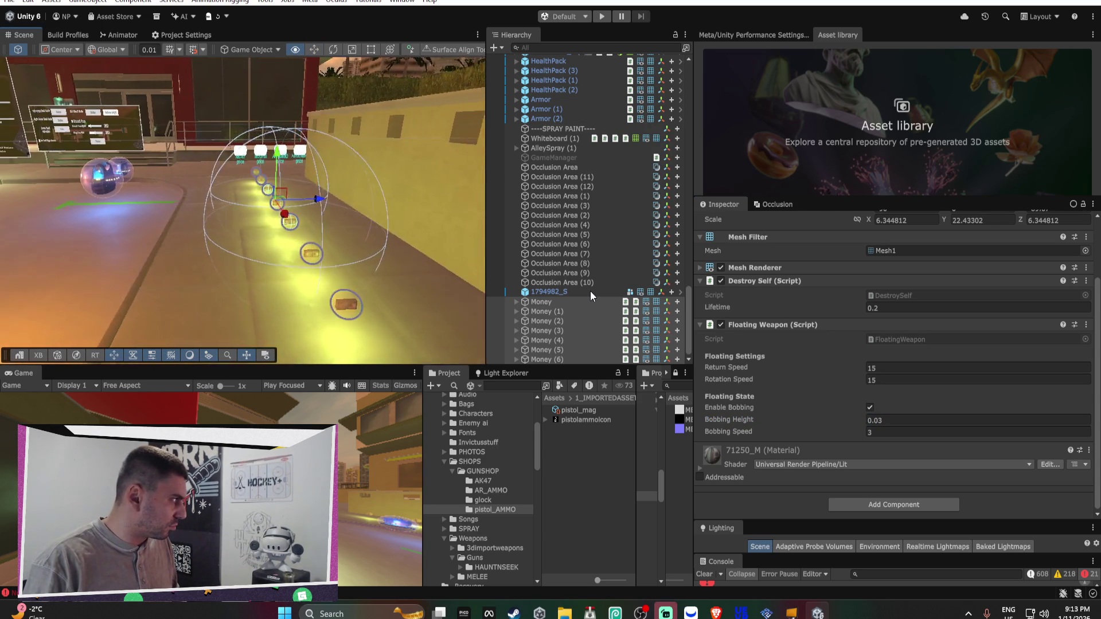
pyautogui.click(600, 16)
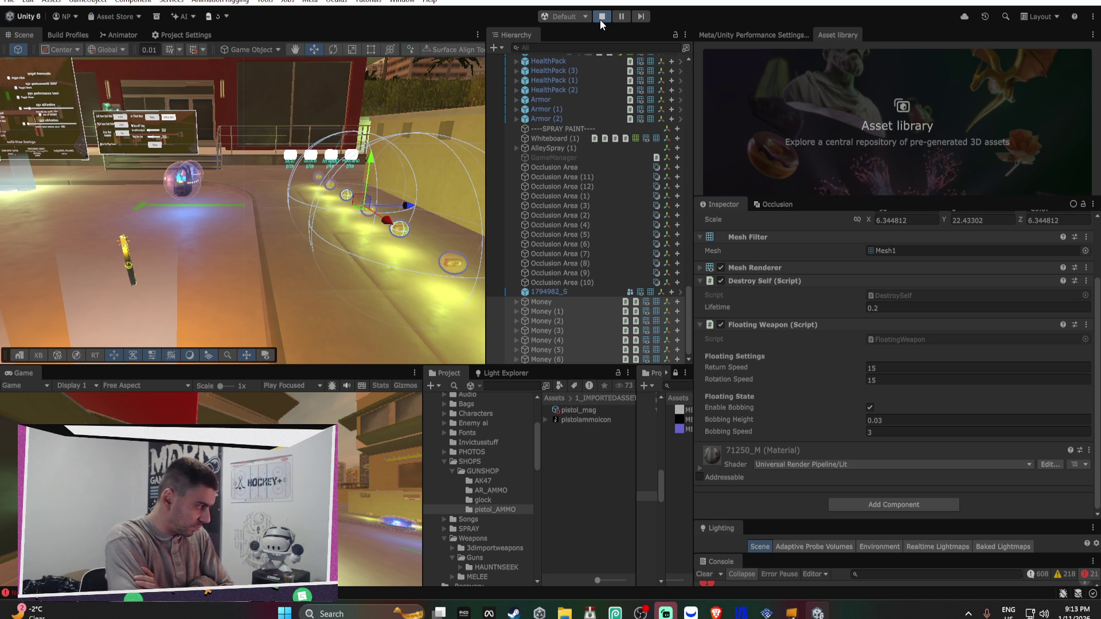
# Stop Play mode and collapse the DEX_OPENXR_RIG tree in the Hierarchy
pyautogui.click(601, 16)
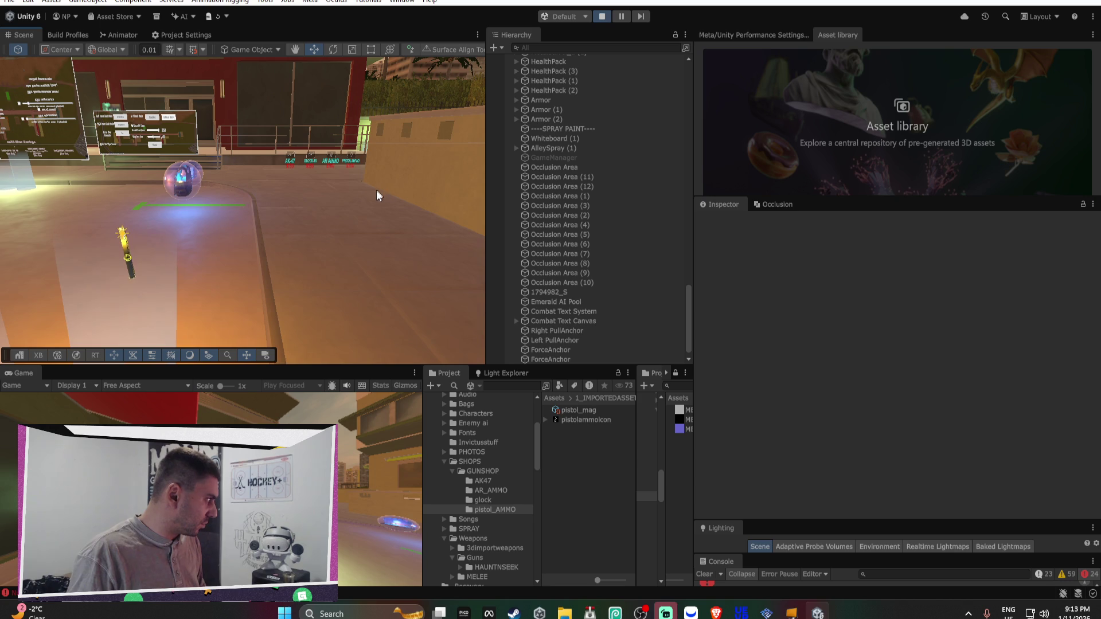
pyautogui.moveTo(304, 197)
pyautogui.mouseDown()
pyautogui.moveTo(443, 197)
pyautogui.moveTo(423, 204)
pyautogui.mouseUp()
pyautogui.scroll(5, 562, 104)
pyautogui.scroll(15, 565, 106)
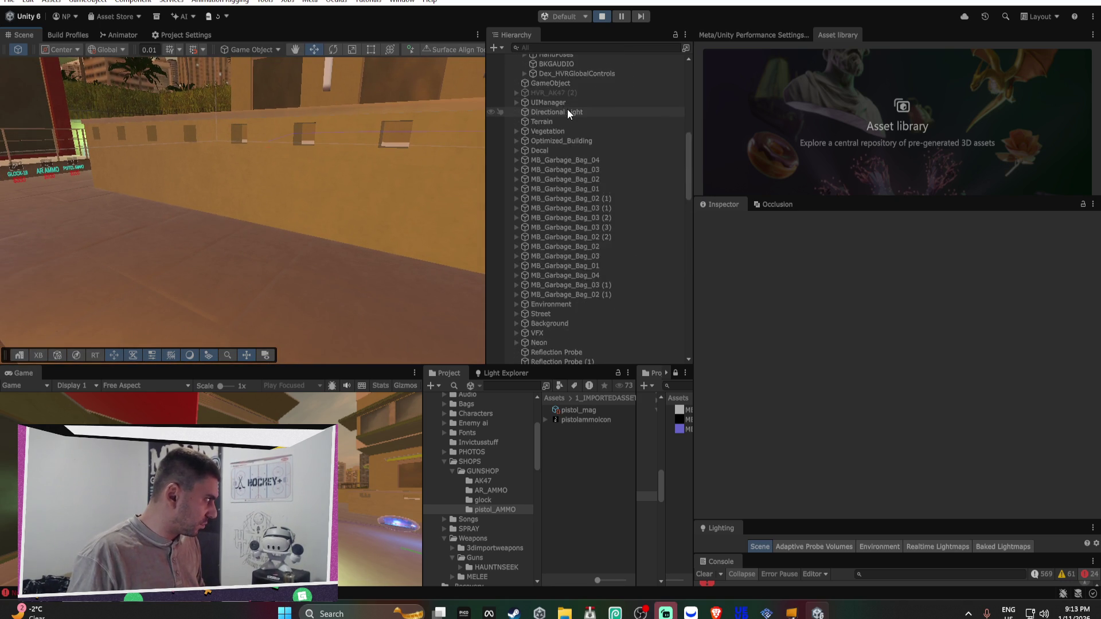
pyautogui.click(517, 68)
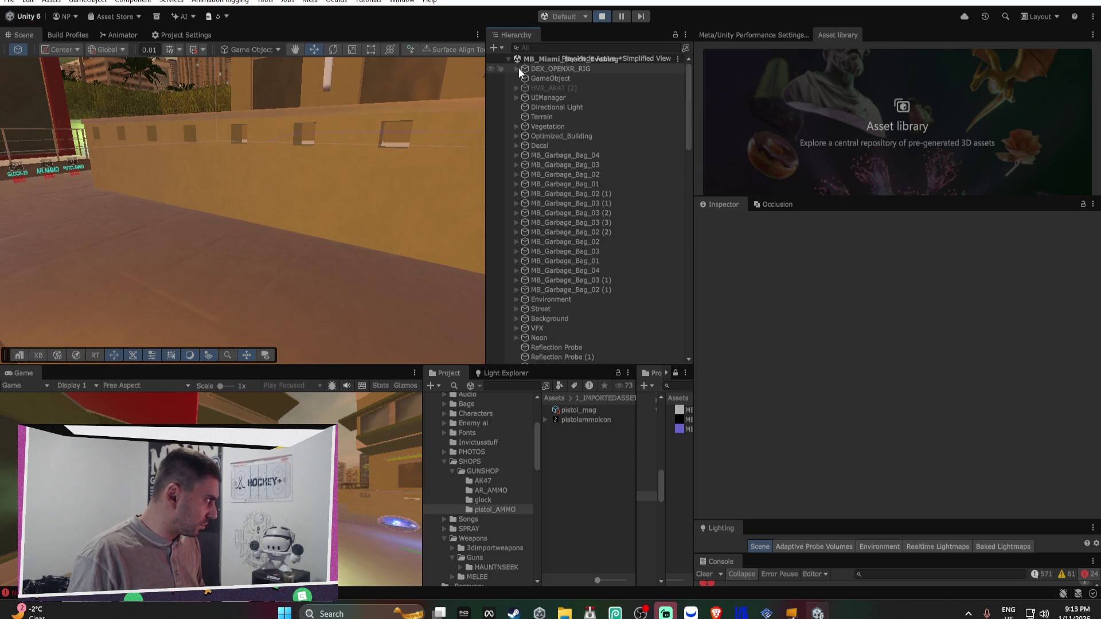
pyautogui.scroll(-4, 682, 195)
pyautogui.moveTo(682, 192); pyautogui.dragTo(704, 379)
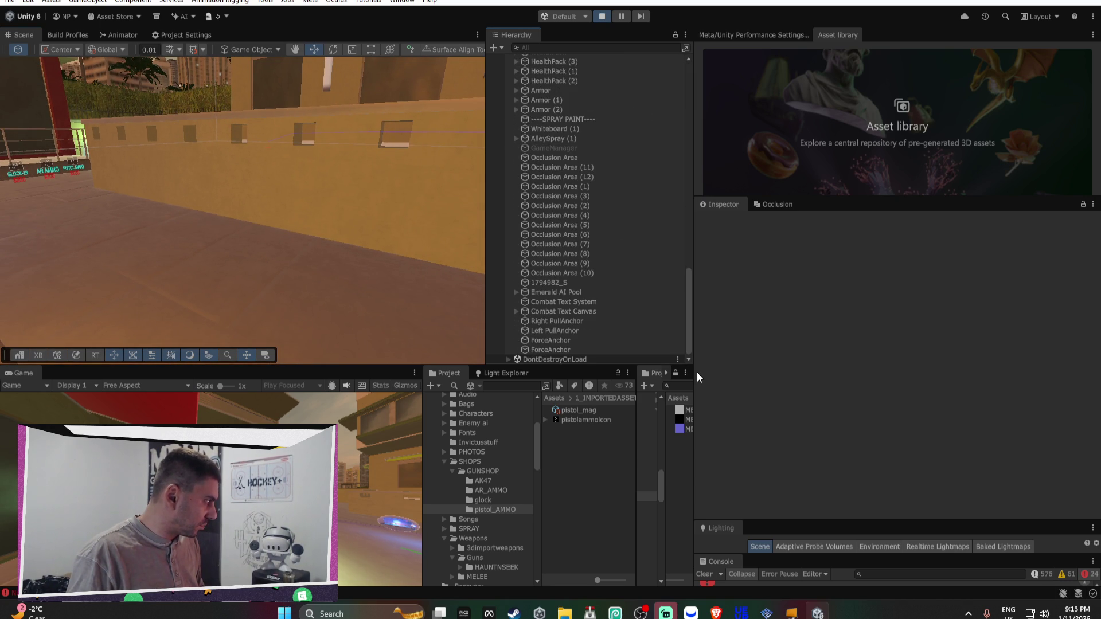
# Filter the Hierarchy by 'mon' and leave Play mode
pyautogui.click(572, 47)
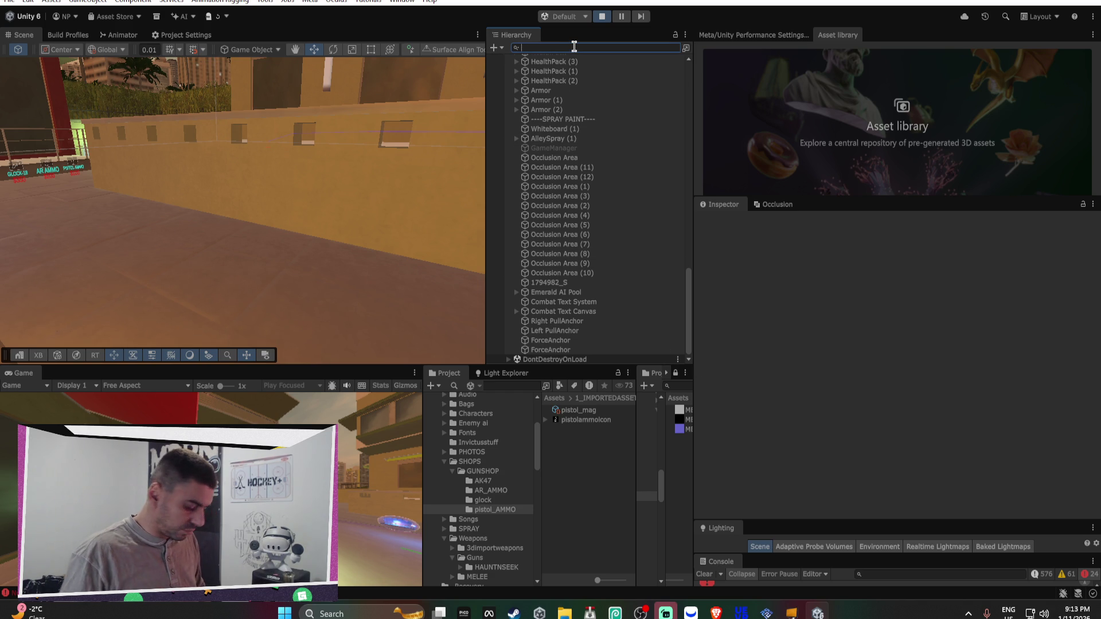
pyautogui.write('mone')
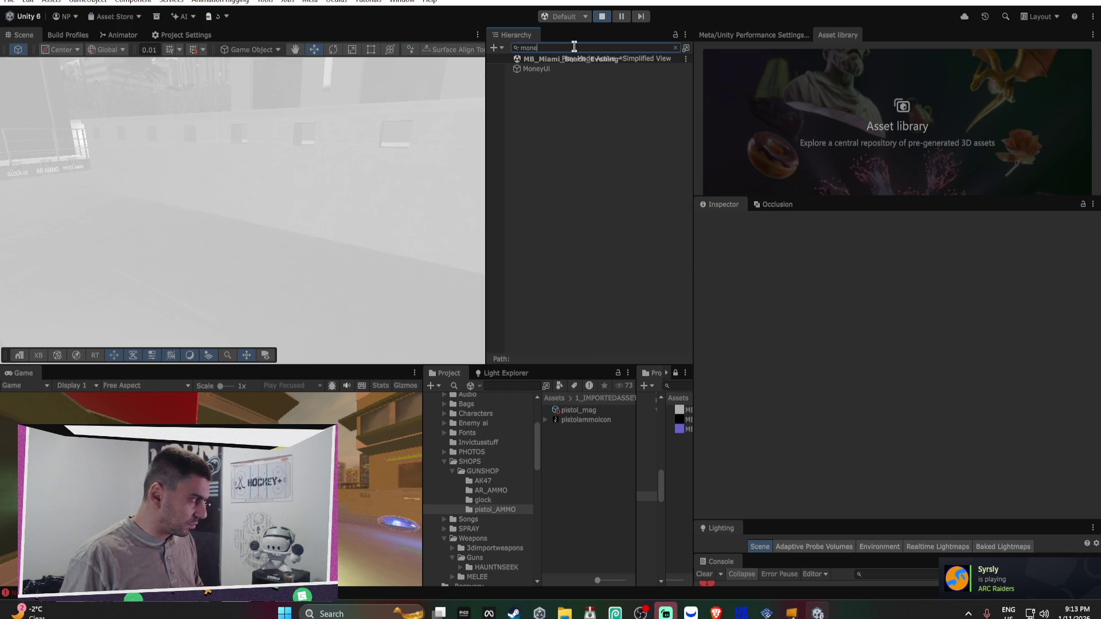
pyautogui.click(600, 14)
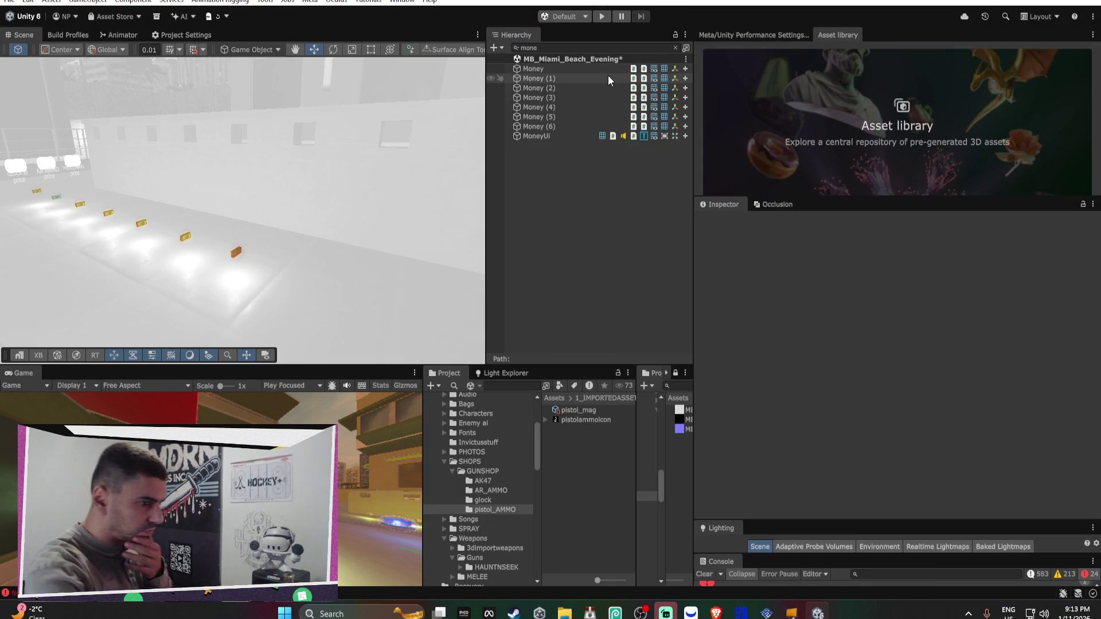
# Disable Destroy Self on Money through Money (6), then clear the Hierarchy filter
pyautogui.click(607, 74)
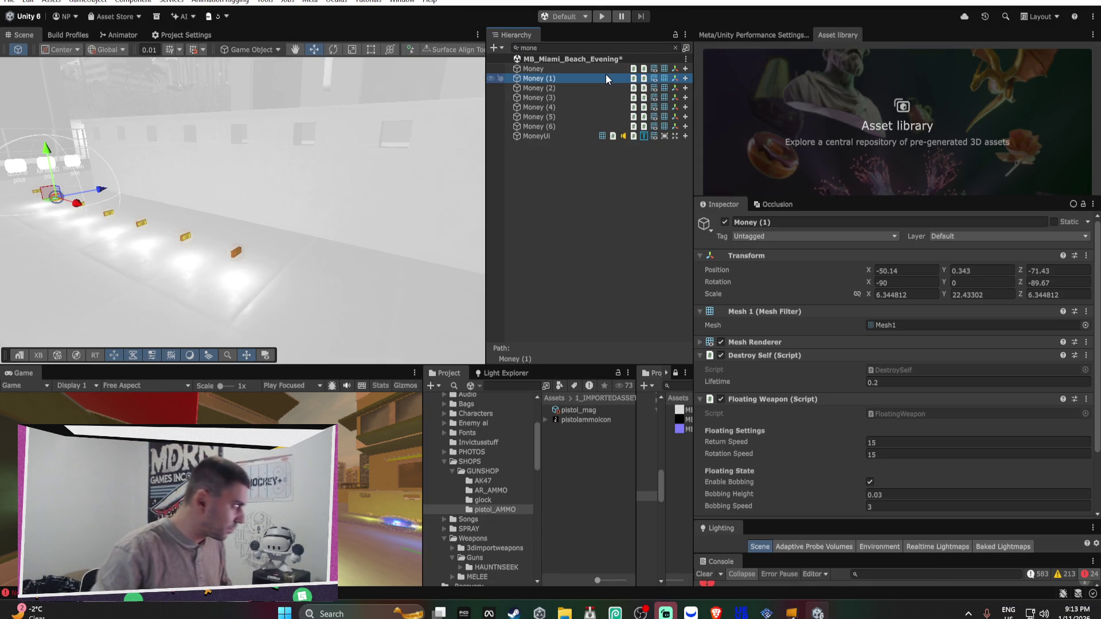
pyautogui.keyDown('shift'); pyautogui.click(562, 126); pyautogui.keyUp('shift')
pyautogui.keyDown('ctrl'); pyautogui.click(559, 69); pyautogui.keyUp('ctrl')
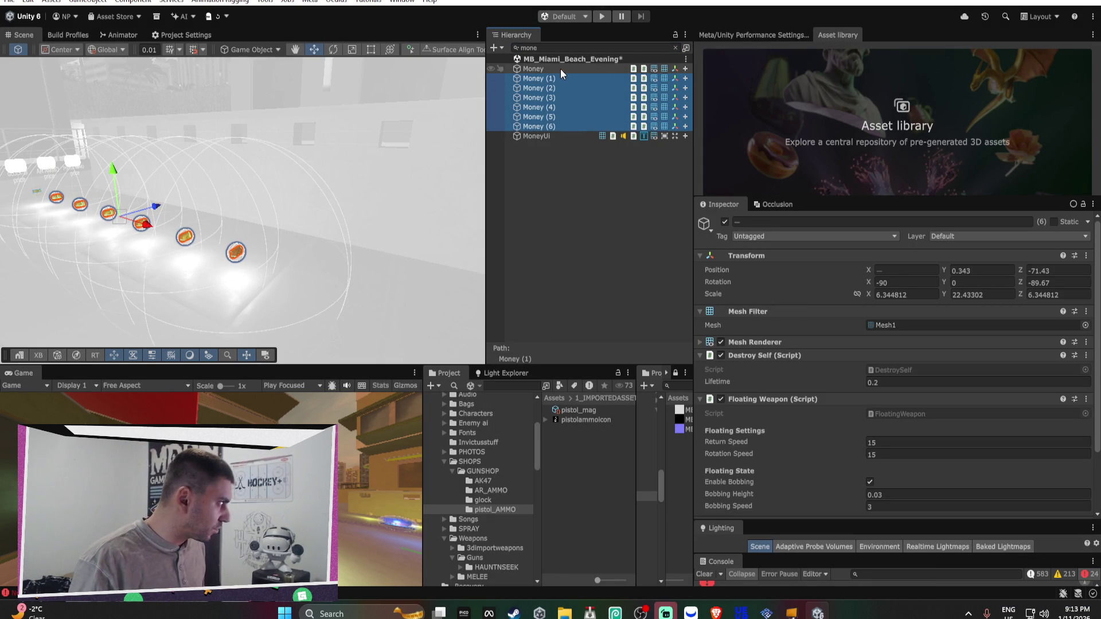
pyautogui.scroll(-3, 838, 315)
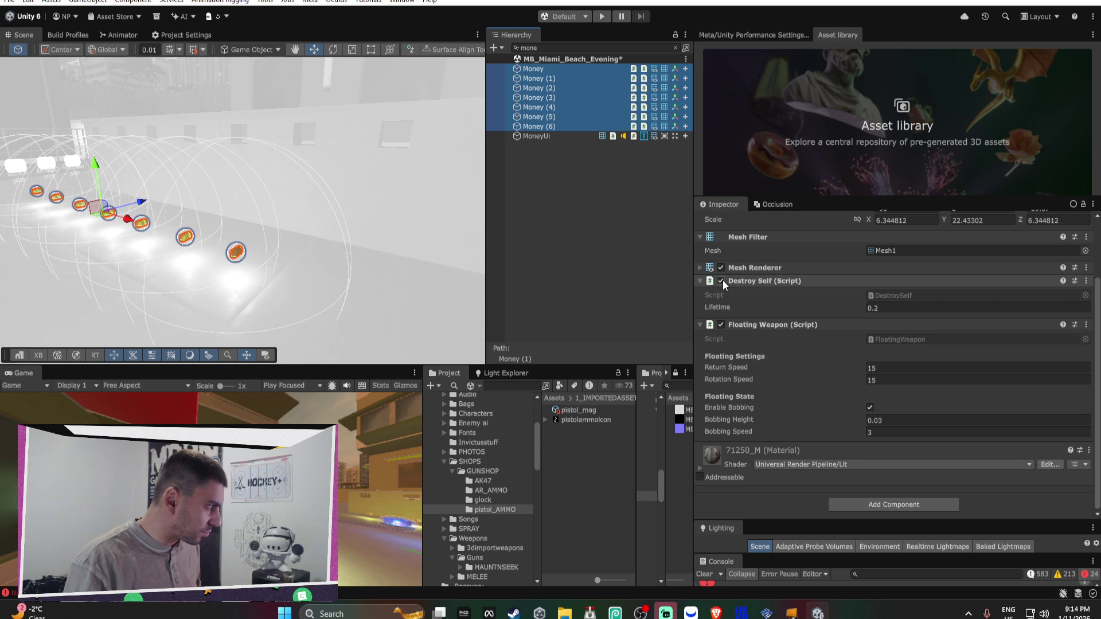
pyautogui.click(721, 280)
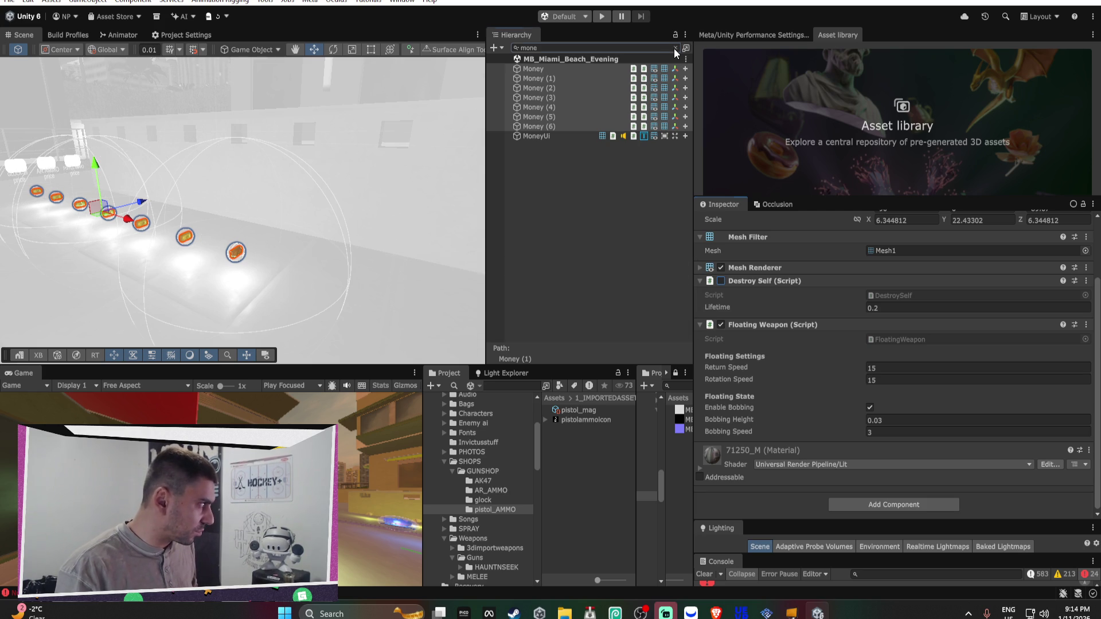
pyautogui.click(673, 48)
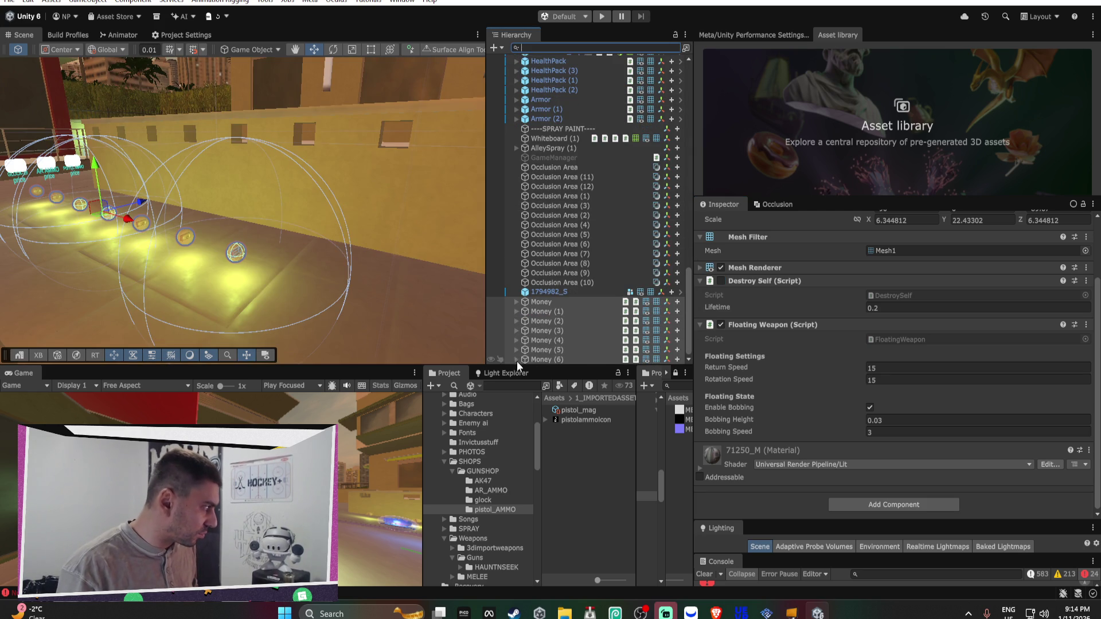
# Add a Threshold Met event targeting Money (6) that sets DestroySelf's enabled state
pyautogui.click(551, 359)
pyautogui.scroll(-10, 760, 324)
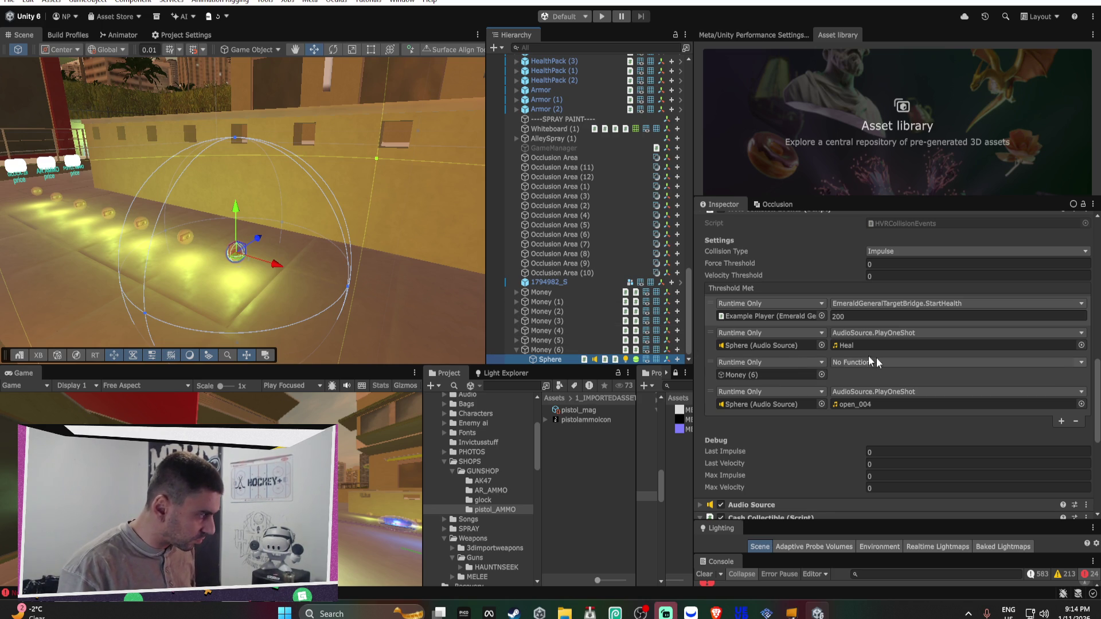
pyautogui.click(1061, 422)
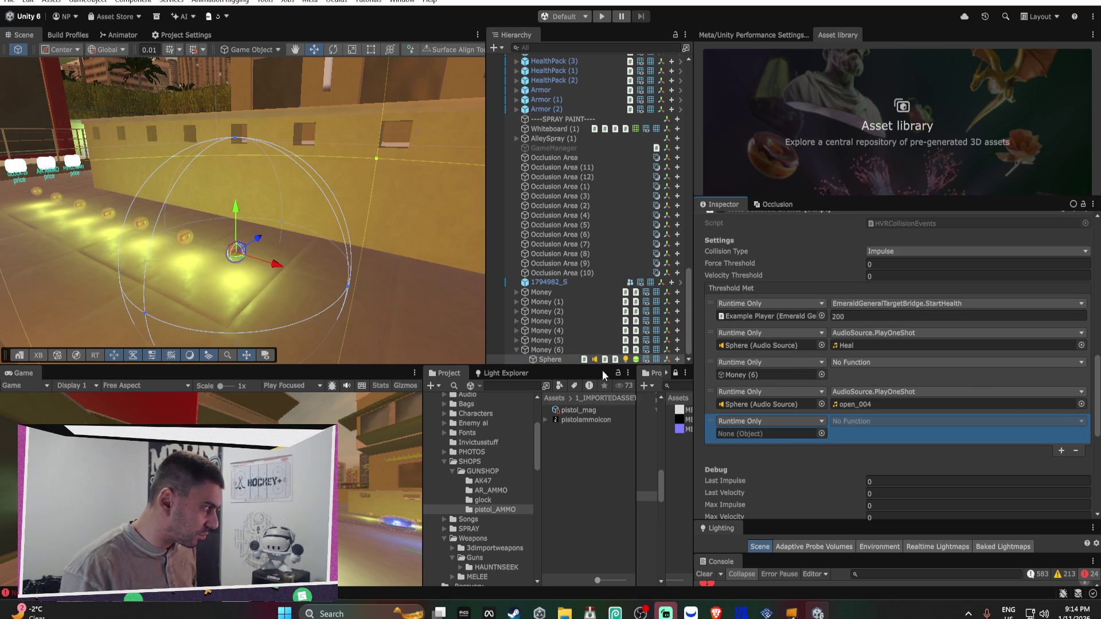
pyautogui.moveTo(560, 360); pyautogui.dragTo(783, 432)
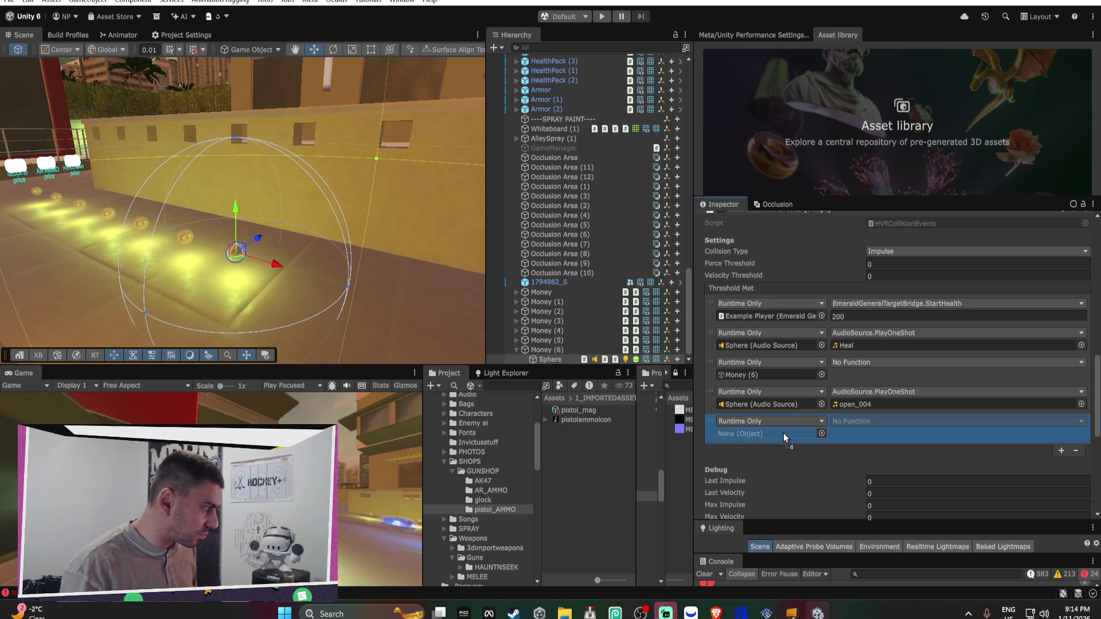
pyautogui.click(893, 421)
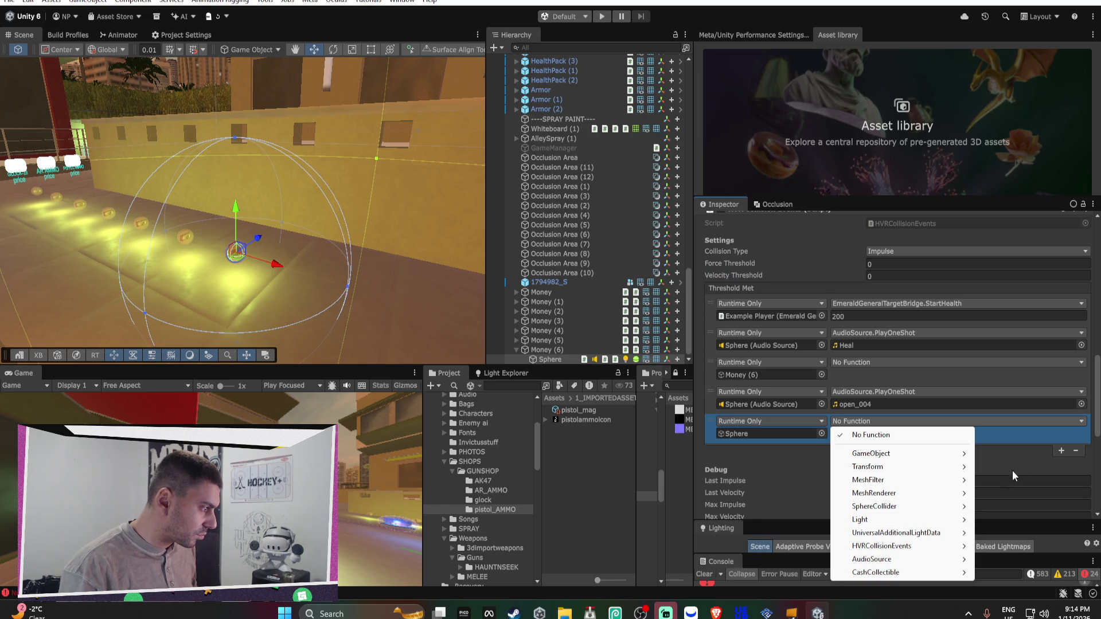
pyautogui.click(659, 400)
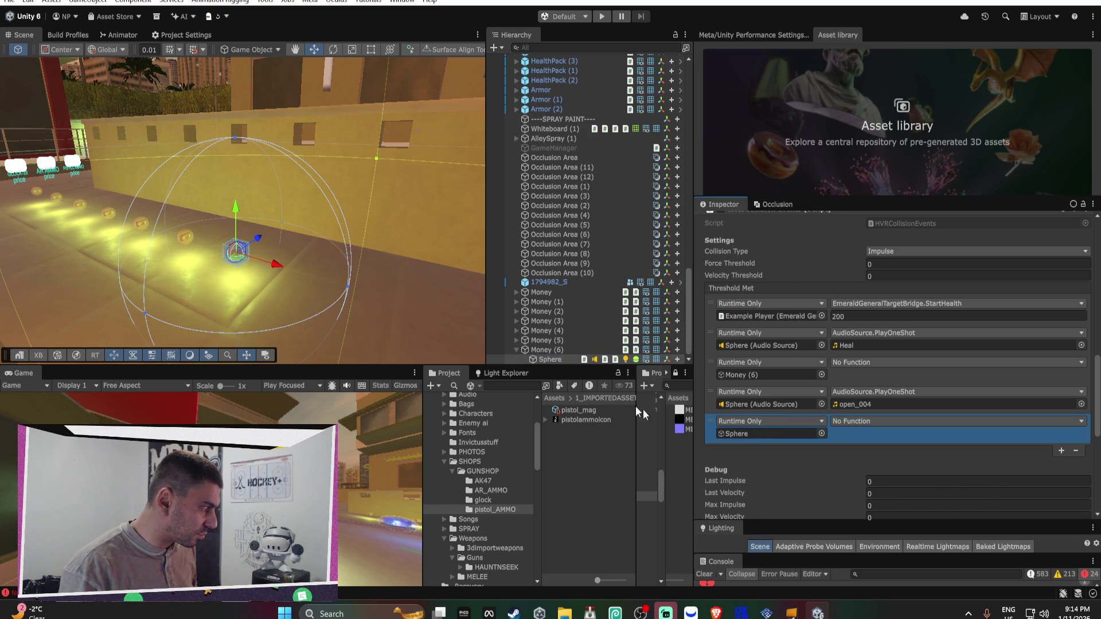
pyautogui.moveTo(534, 351); pyautogui.dragTo(768, 433)
pyautogui.click(872, 422)
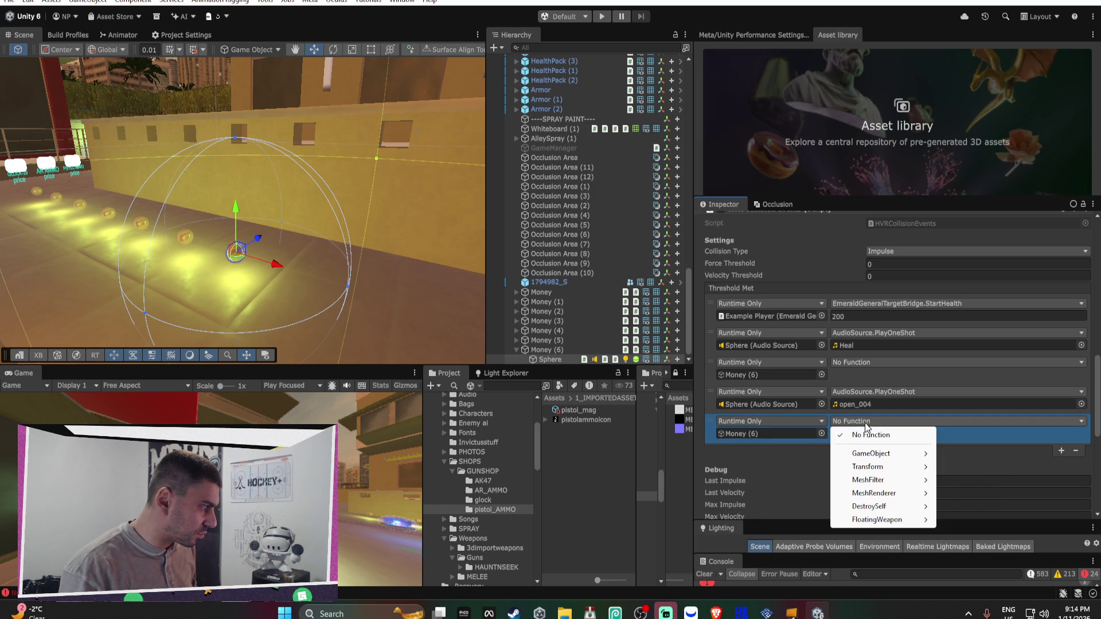
pyautogui.moveTo(872, 506)
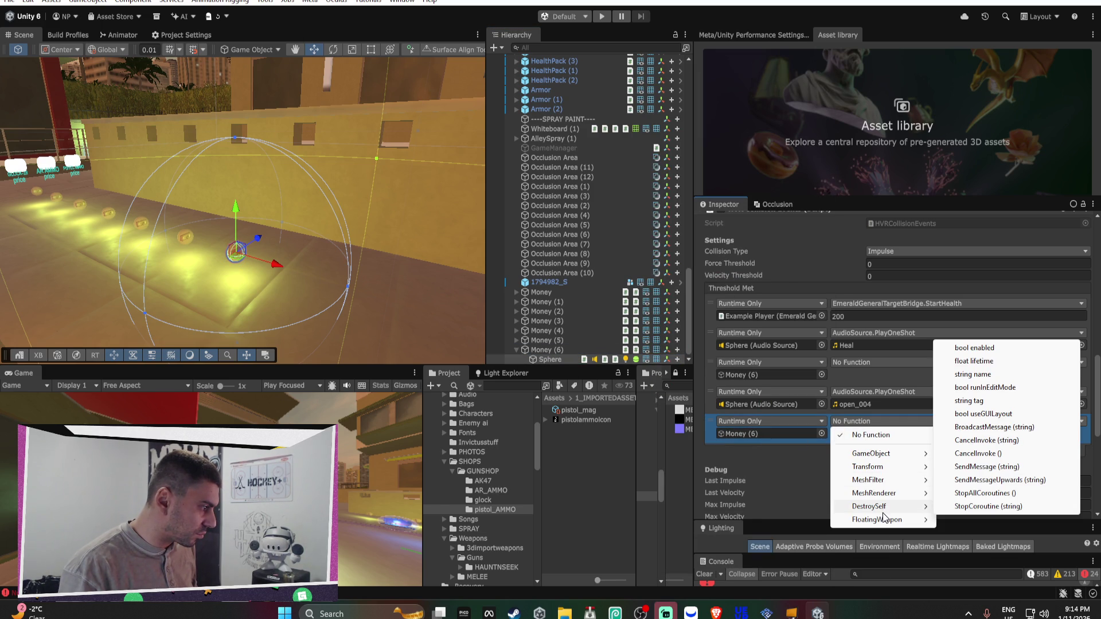
pyautogui.click(977, 349)
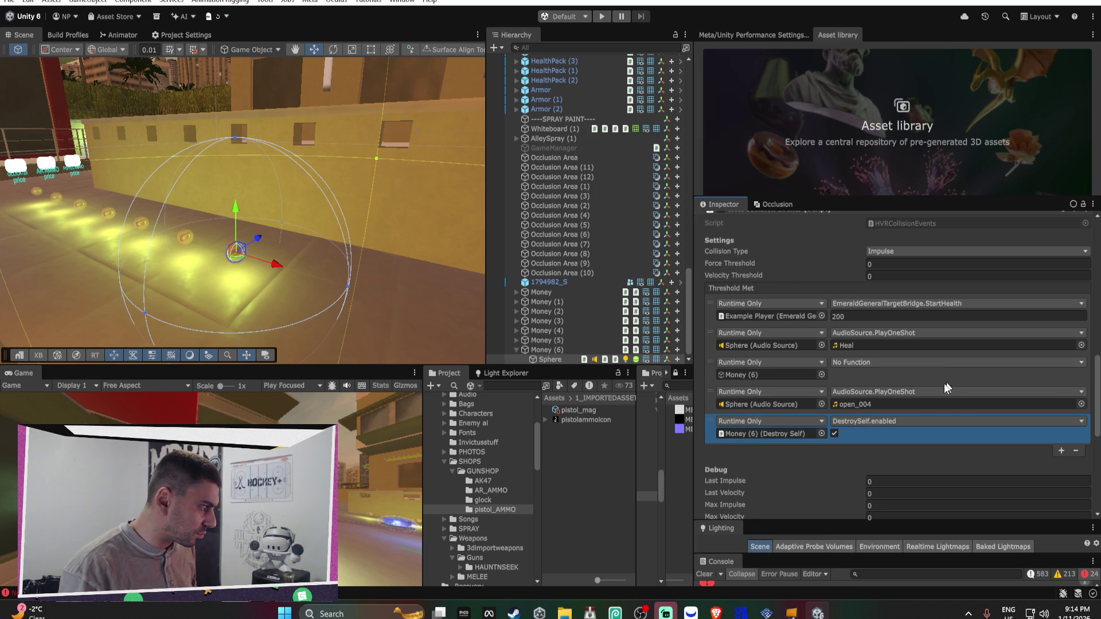
# Delete Money through Money (5), then duplicate Money (6) and space the copies along X
pyautogui.click(545, 340)
pyautogui.keyDown('shift'); pyautogui.click(559, 294); pyautogui.keyUp('shift')
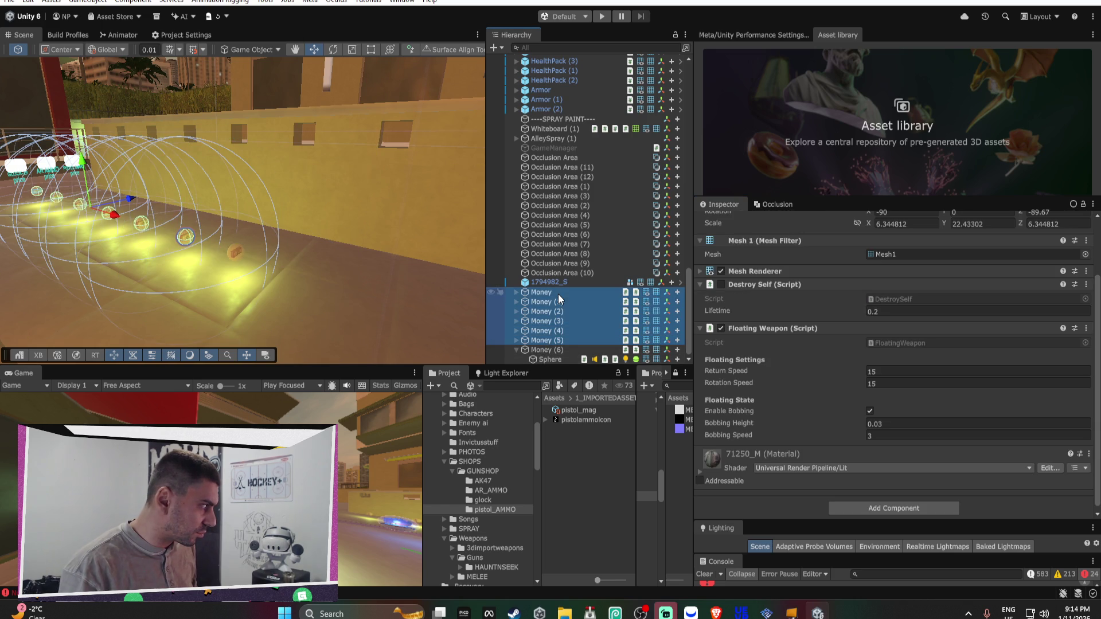
pyautogui.press('Delete')
pyautogui.doubleClick(541, 349)
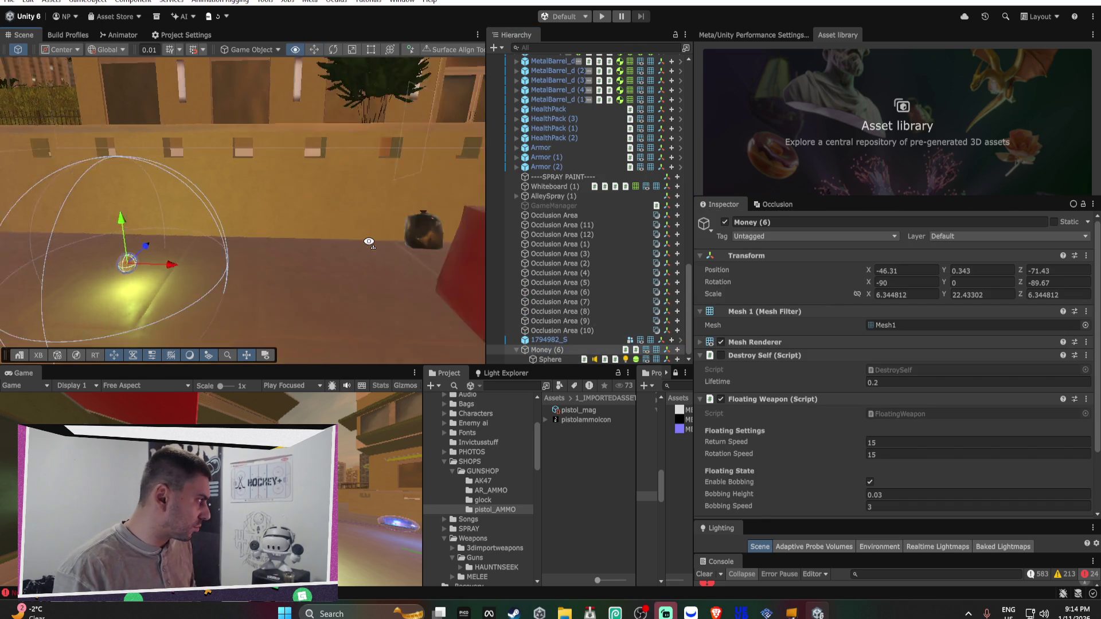
pyautogui.moveTo(368, 247)
pyautogui.mouseDown()
pyautogui.moveTo(378, 233)
pyautogui.moveTo(226, 230)
pyautogui.mouseUp()
pyautogui.hotkey('ctrl', 'd')
pyautogui.hotkey('ctrl', 'd')
pyautogui.hotkey('ctrl', 'd')
pyautogui.hotkey('ctrl', 'd')
pyautogui.click(295, 225)
# Duplicate coins into Money (13) and Money (14), spacing them along X, then enter Play mode
pyautogui.click(307, 229)
pyautogui.hotkey('ctrl', 'd')
pyautogui.hotkey('ctrl', 'd')
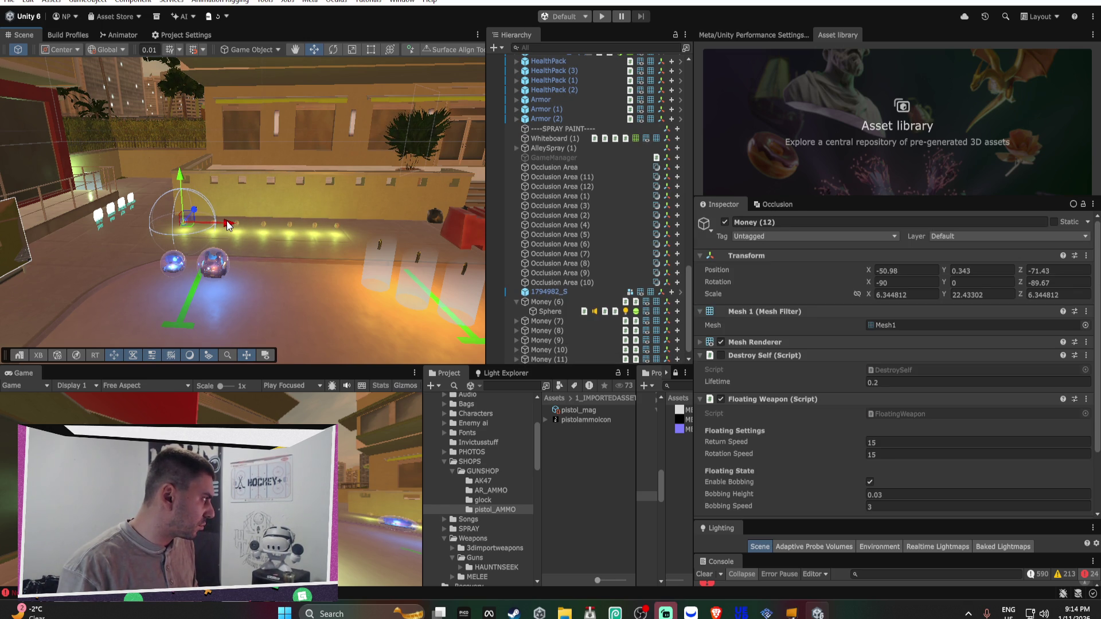
pyautogui.hotkey('ctrl', 'd')
pyautogui.moveTo(229, 226)
pyautogui.mouseDown()
pyautogui.moveTo(424, 234)
pyautogui.moveTo(313, 176)
pyautogui.moveTo(335, 170)
pyautogui.mouseUp()
pyautogui.hotkey('ctrl', 'd')
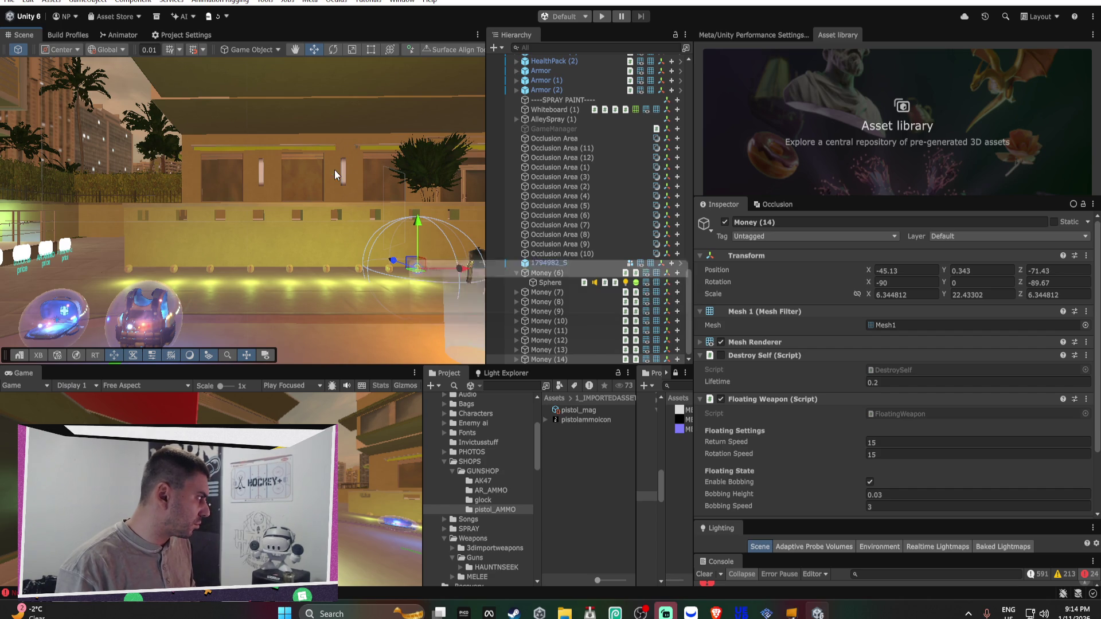
pyautogui.click(602, 16)
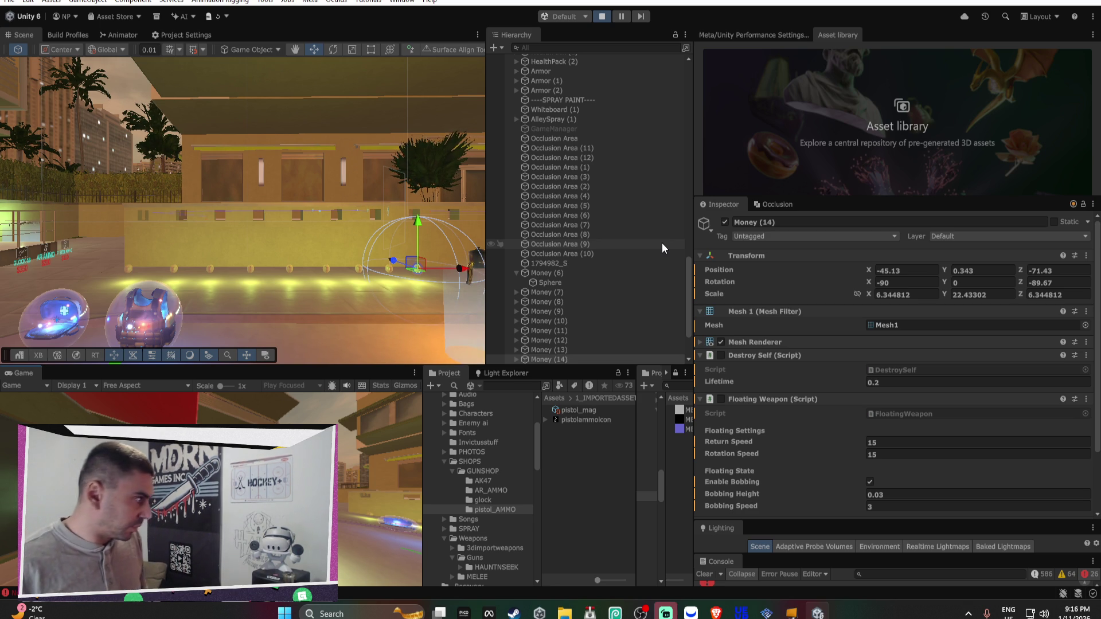
pyautogui.moveTo(336, 247)
pyautogui.mouseDown()
pyautogui.moveTo(355, 249)
pyautogui.moveTo(309, 255)
pyautogui.mouseUp()
pyautogui.moveTo(569, 287); pyautogui.dragTo(576, 281)
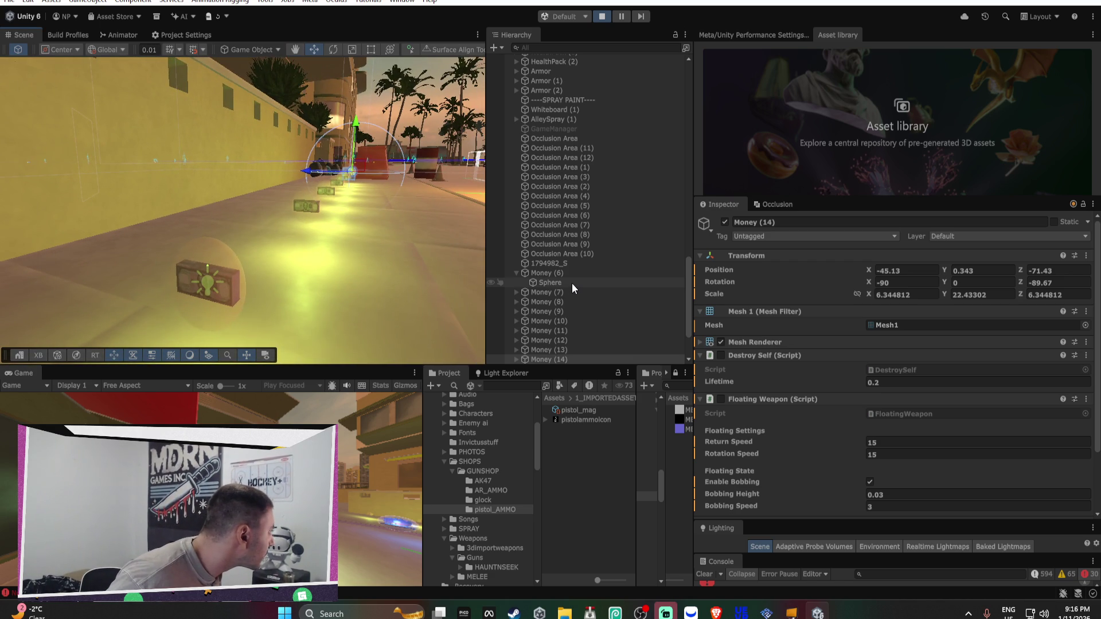
pyautogui.click(550, 358)
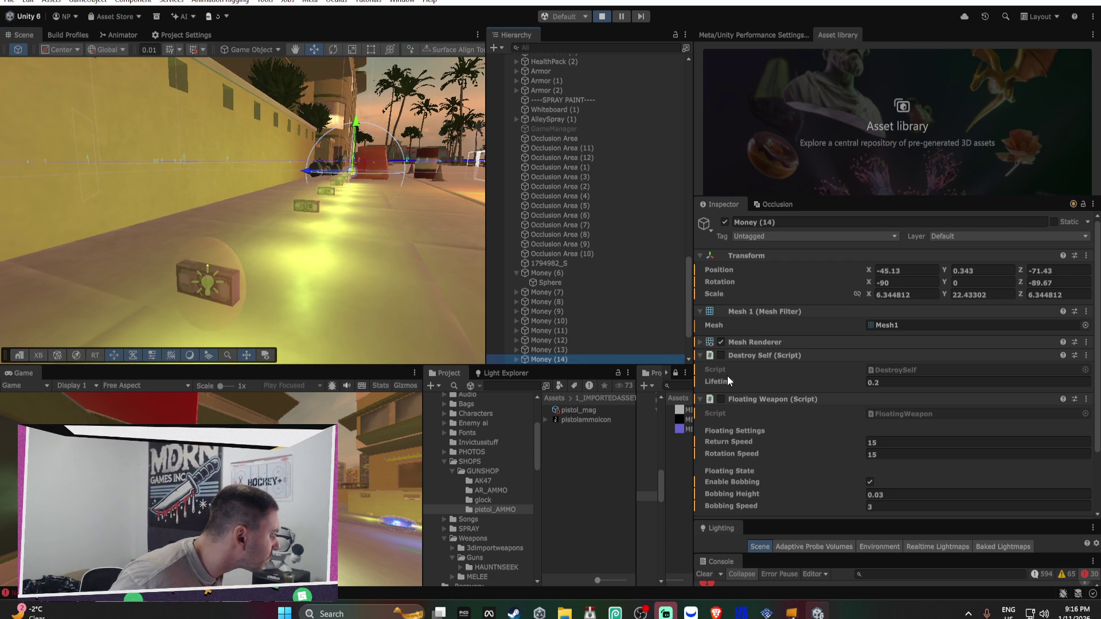
pyautogui.scroll(-3, 744, 384)
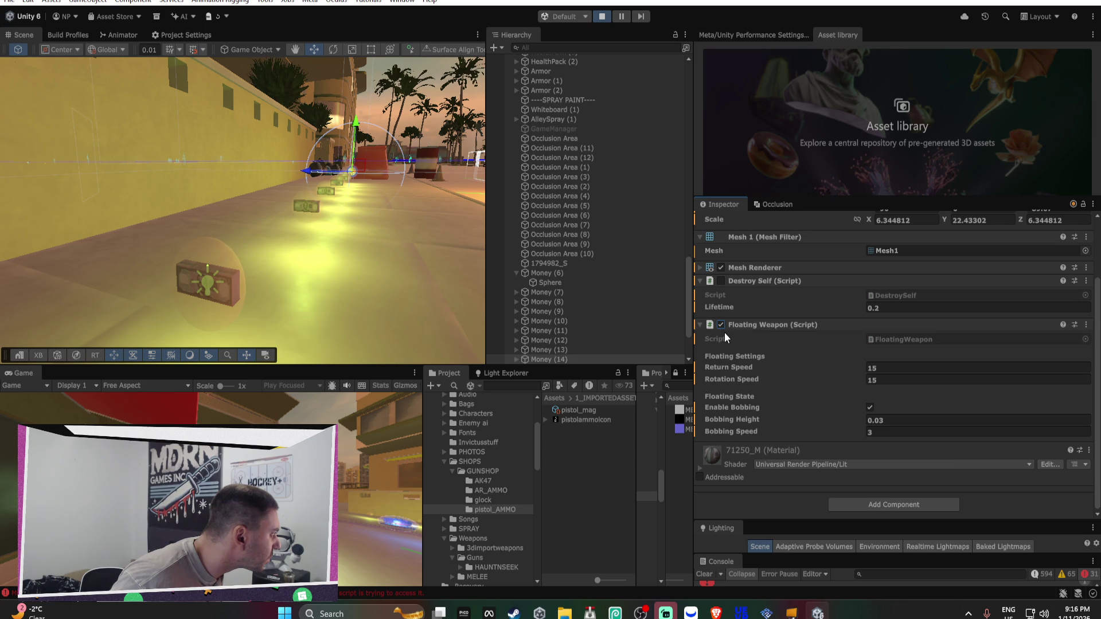
pyautogui.doubleClick(553, 360)
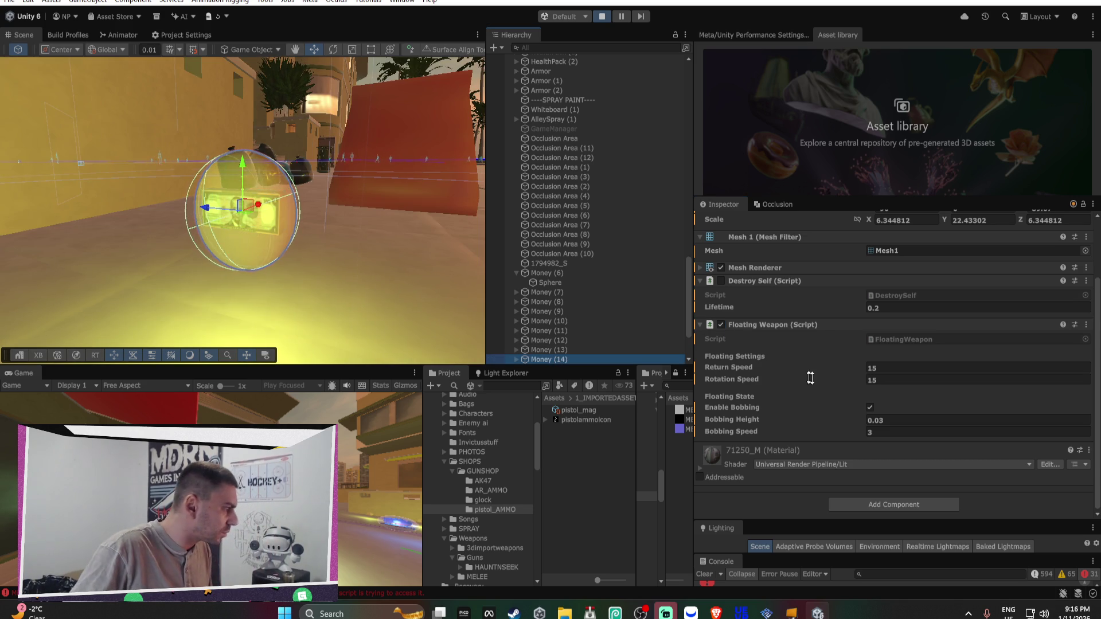
pyautogui.click(721, 324)
pyautogui.click(722, 325)
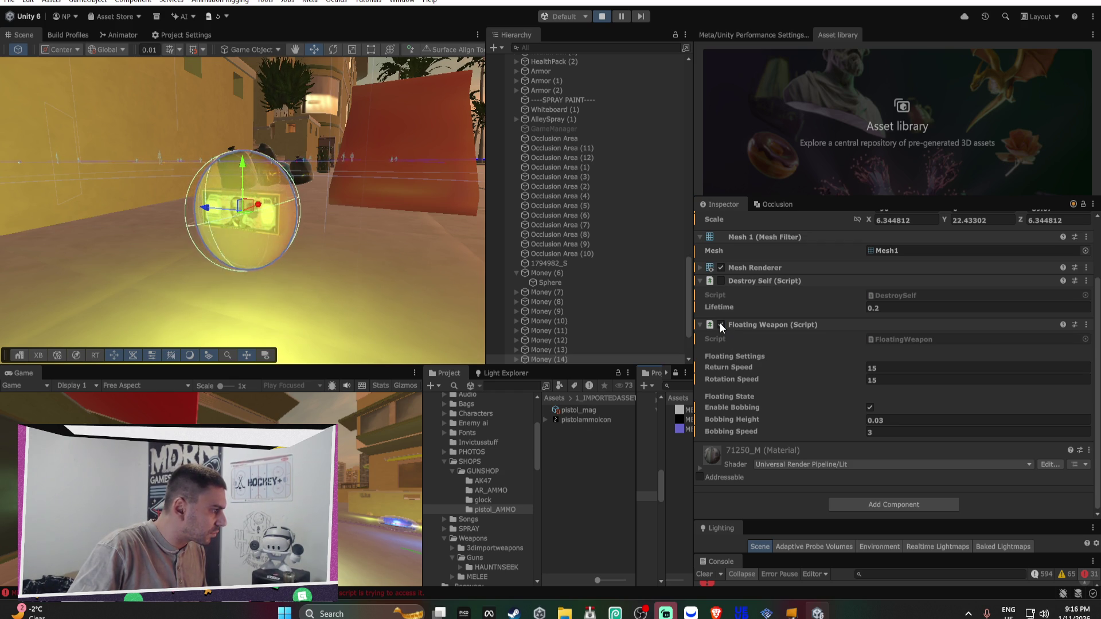
pyautogui.keyDown('shift'); pyautogui.click(573, 295); pyautogui.keyUp('shift')
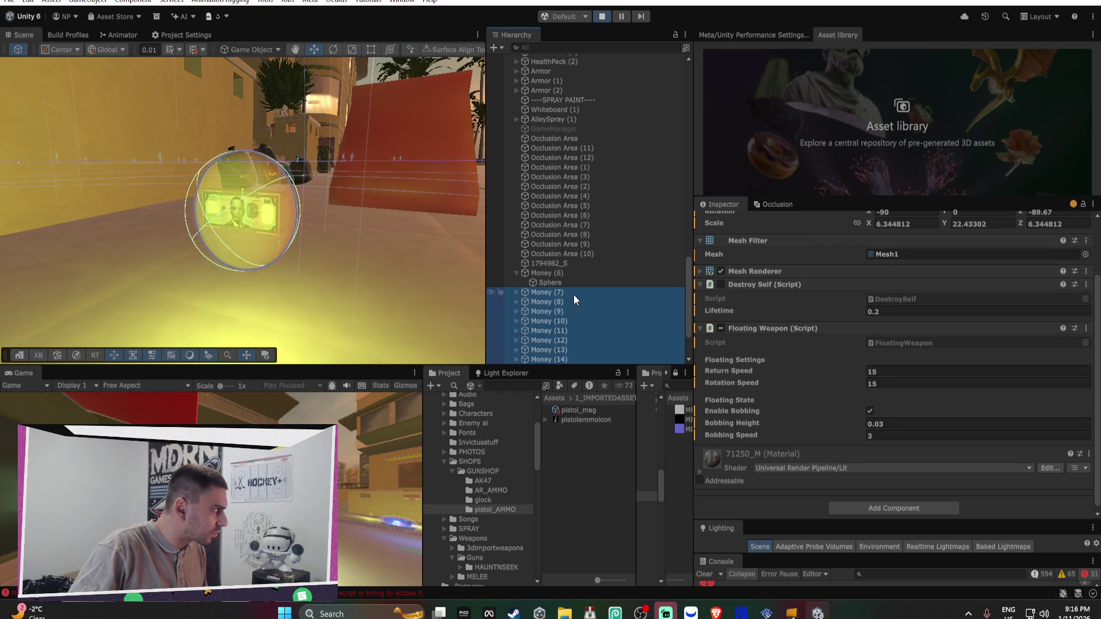
# Enable Floating Weapon on all nine Money pickups and raise Rotation Speed to 86.8
pyautogui.scroll(2, 755, 332)
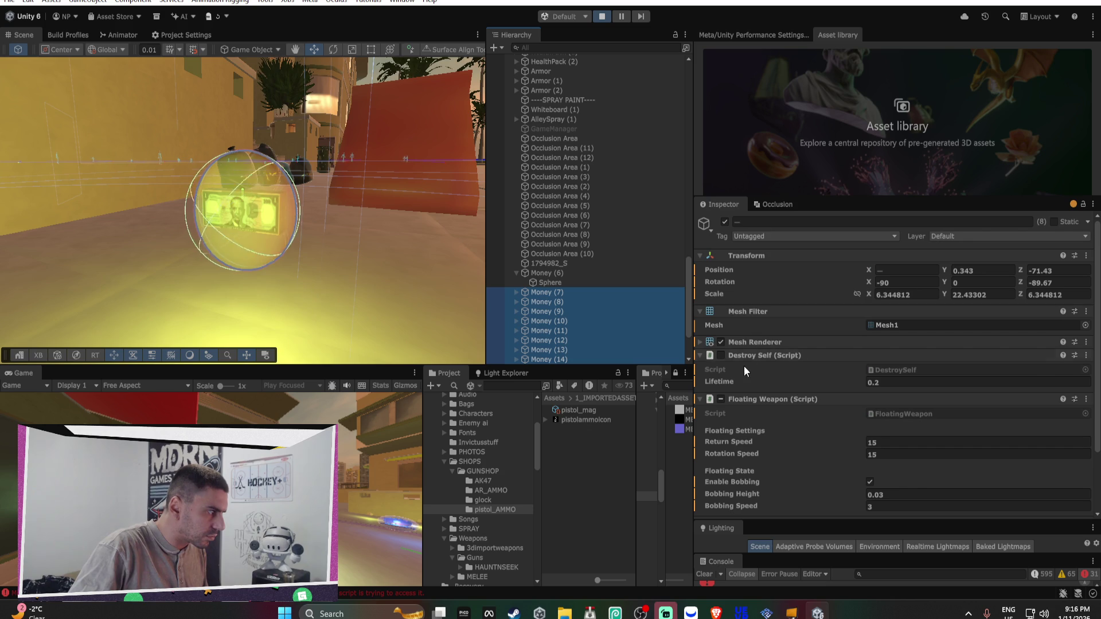
pyautogui.click(720, 399)
pyautogui.scroll(5, 103, 238)
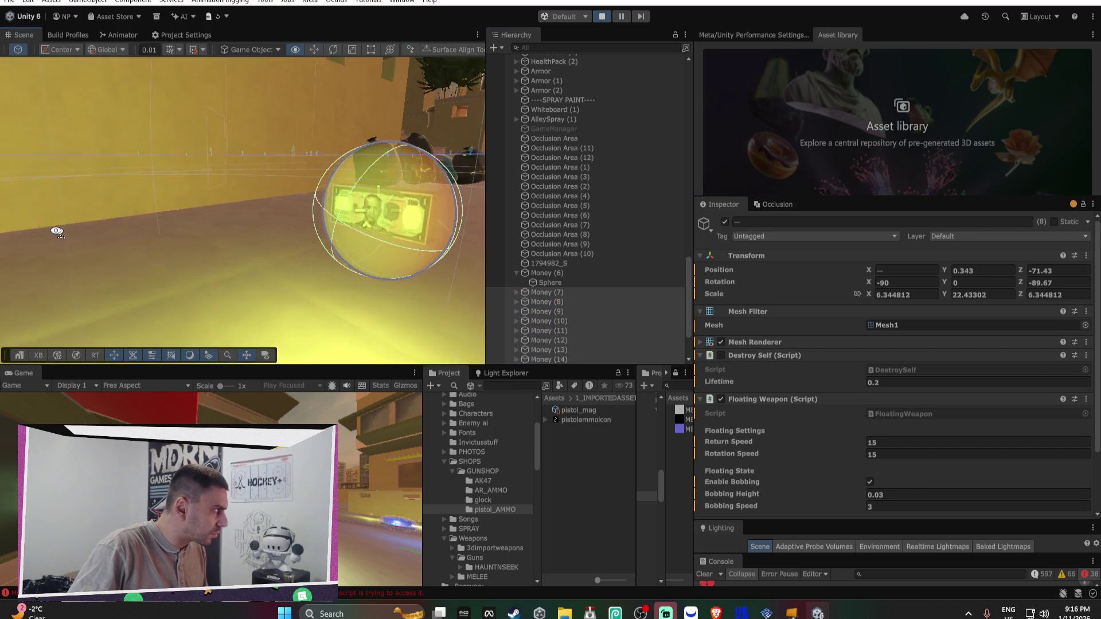
pyautogui.scroll(-5, 238, 230)
pyautogui.moveTo(224, 237)
pyautogui.mouseDown()
pyautogui.moveTo(104, 224)
pyautogui.moveTo(247, 232)
pyautogui.mouseUp()
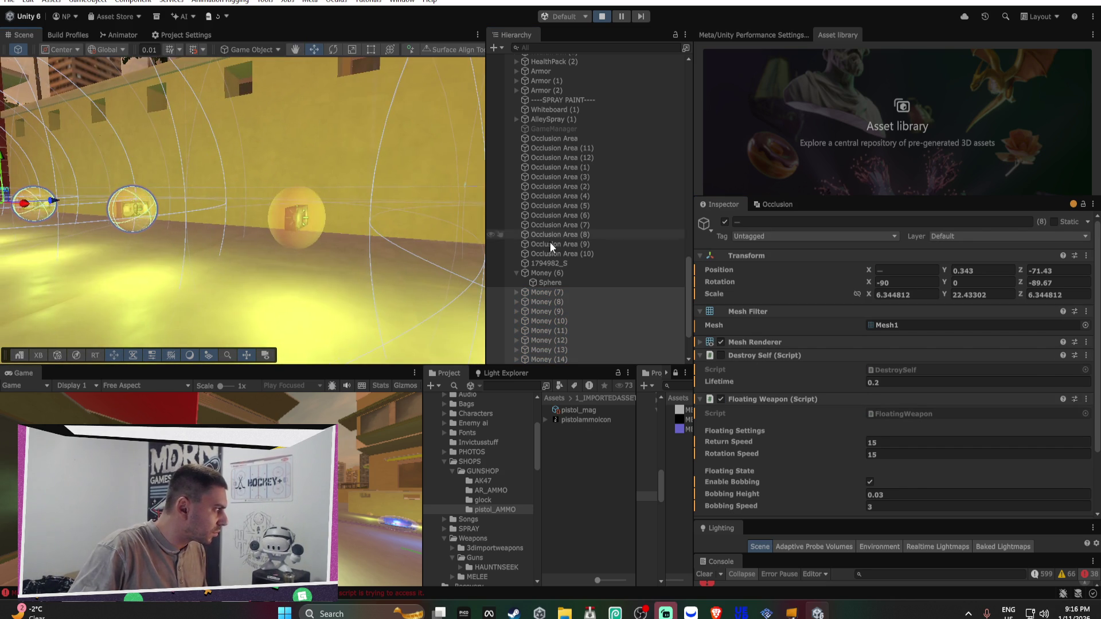
pyautogui.keyDown('ctrl'); pyautogui.click(535, 274); pyautogui.keyUp('ctrl')
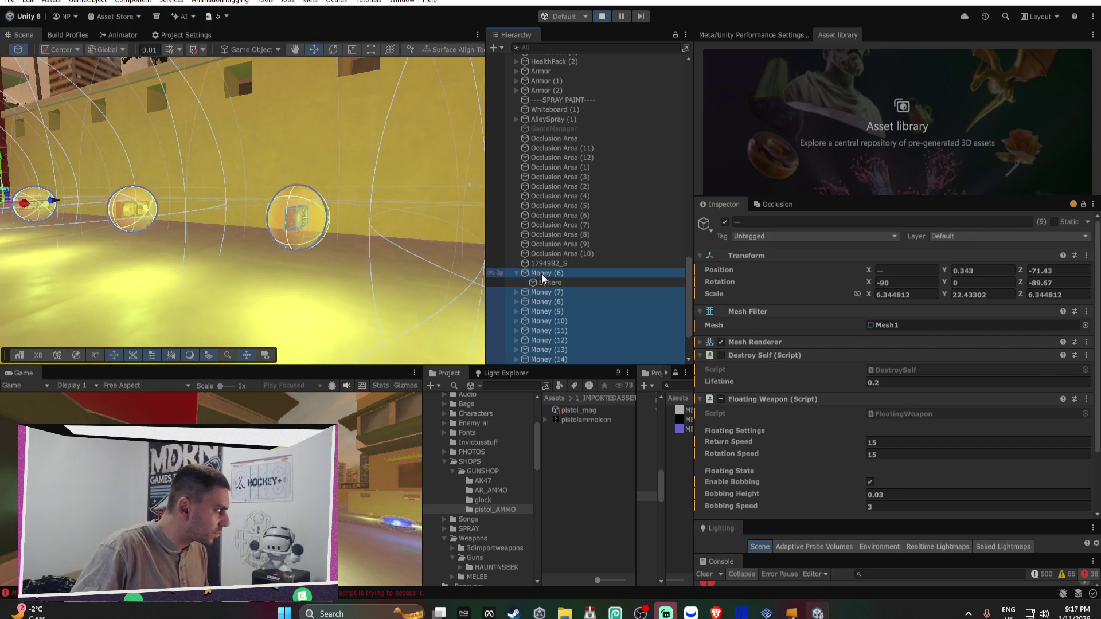
pyautogui.click(723, 399)
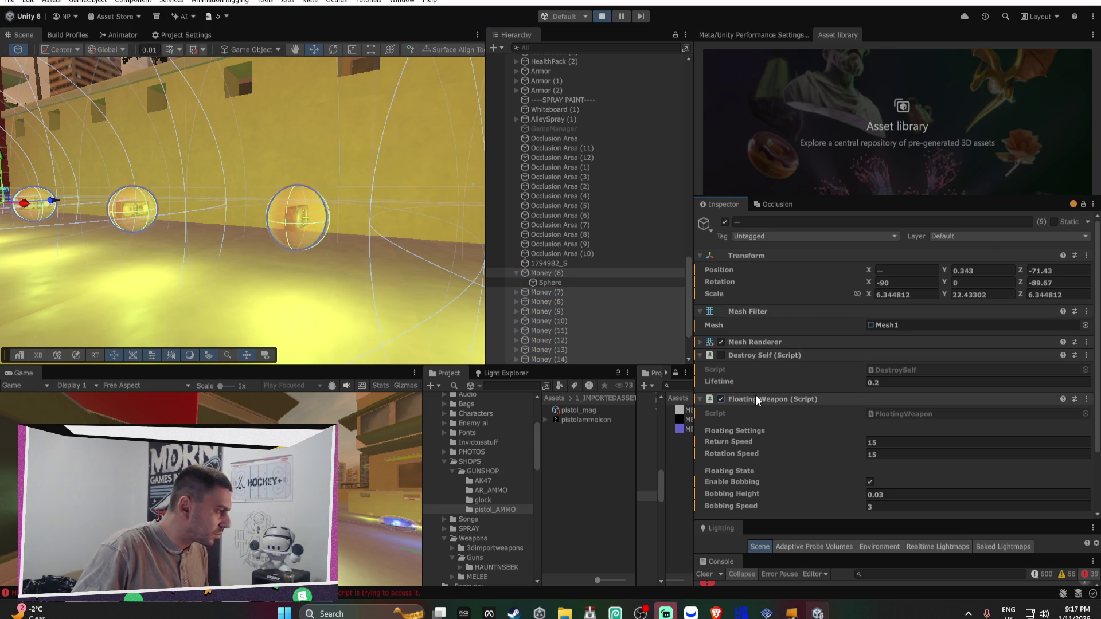
pyautogui.moveTo(756, 445)
pyautogui.mouseDown()
pyautogui.moveTo(708, 442)
pyautogui.moveTo(755, 460)
pyautogui.moveTo(978, 443)
pyautogui.moveTo(958, 434)
pyautogui.mouseUp()
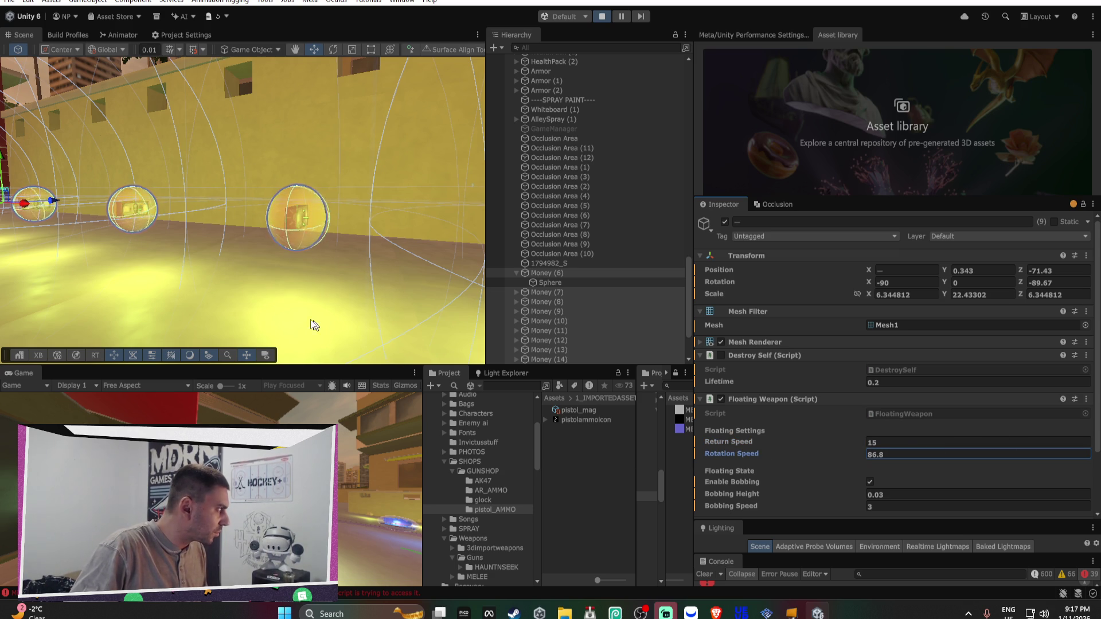
pyautogui.moveTo(386, 362); pyautogui.dragTo(73, 241)
pyautogui.scroll(10, 73, 242)
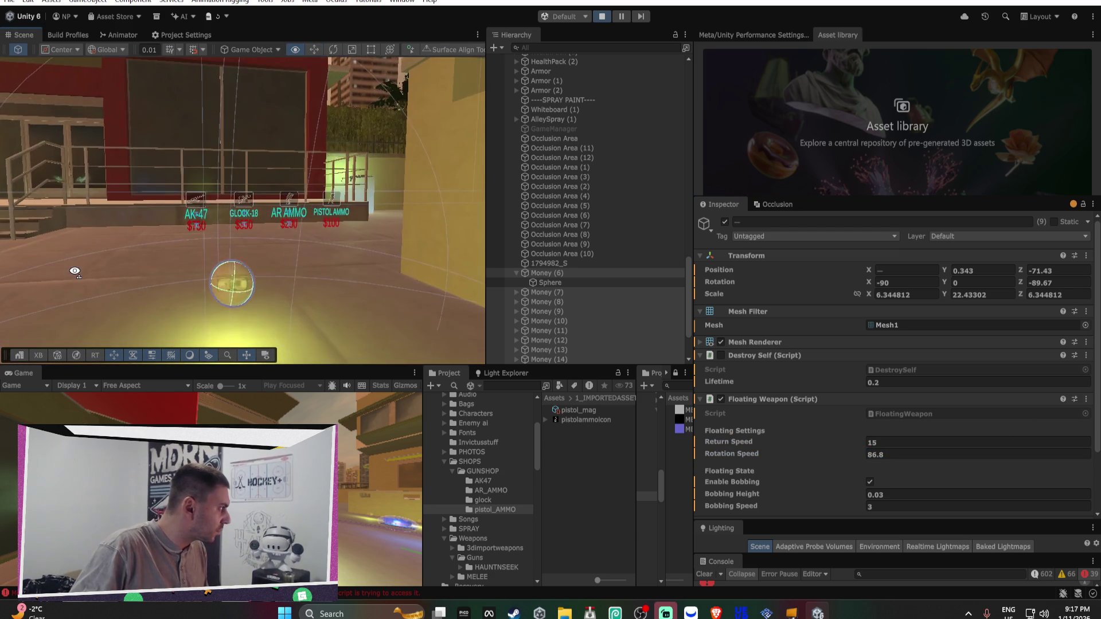
pyautogui.scroll(8, 75, 271)
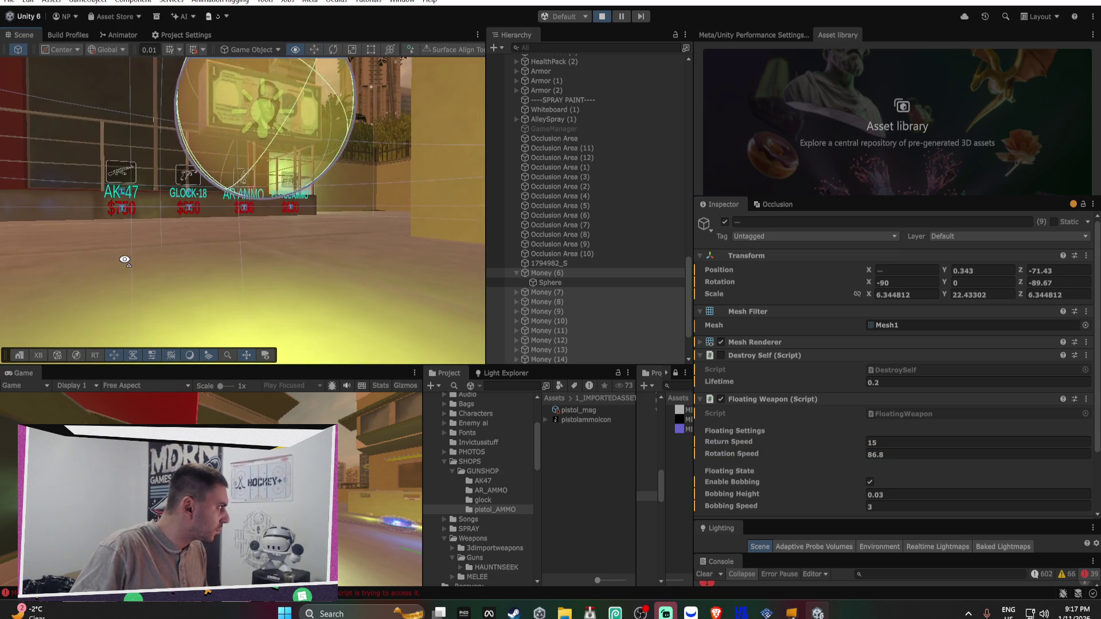
# Select the Sphere inside Money (6) and rotate it with the rotate tool
pyautogui.moveTo(123, 263); pyautogui.dragTo(424, 237)
pyautogui.press('f')
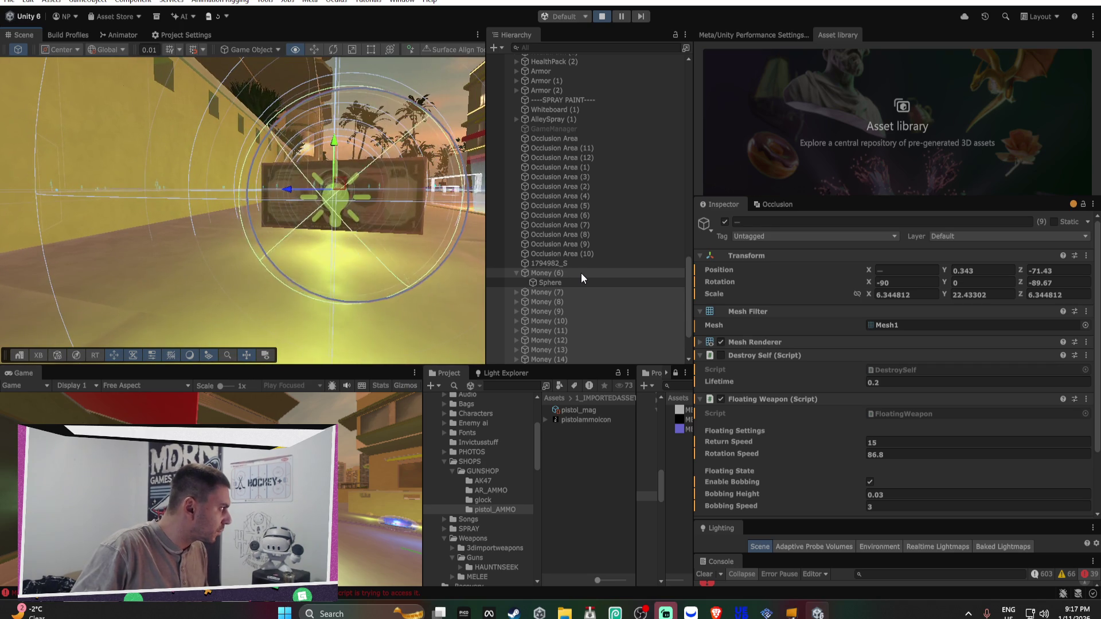
pyautogui.click(551, 281)
pyautogui.press('e')
pyautogui.moveTo(362, 226)
pyautogui.mouseDown()
pyautogui.moveTo(363, 188)
pyautogui.moveTo(446, 204)
pyautogui.mouseUp()
pyautogui.press('f')
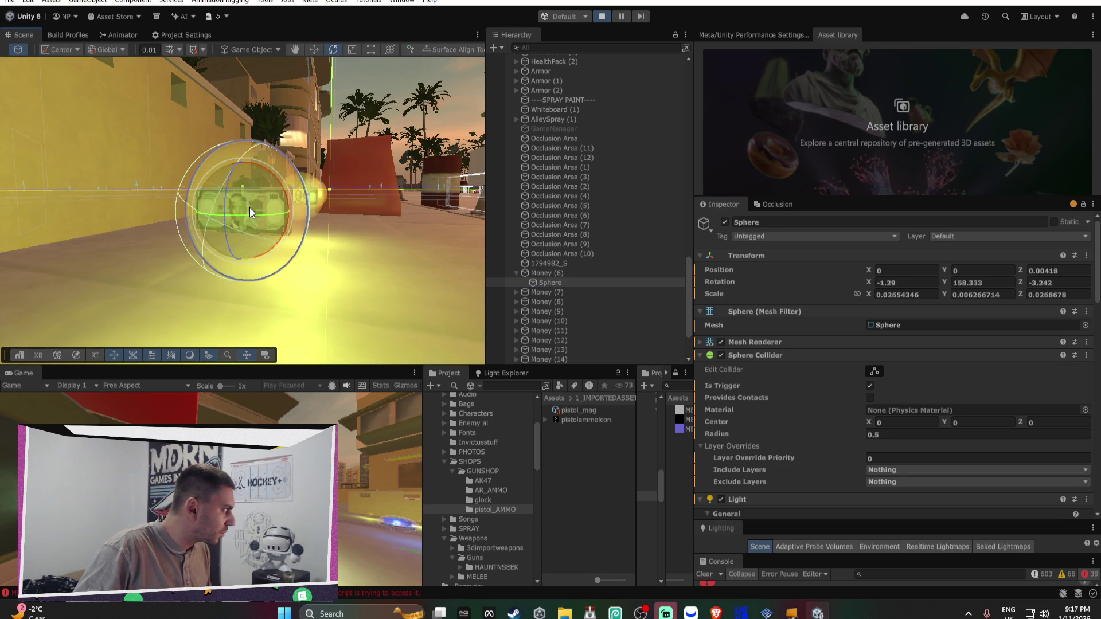
# Select Money (6) and spin it around its Z axis
pyautogui.click(552, 272)
pyautogui.click(260, 219)
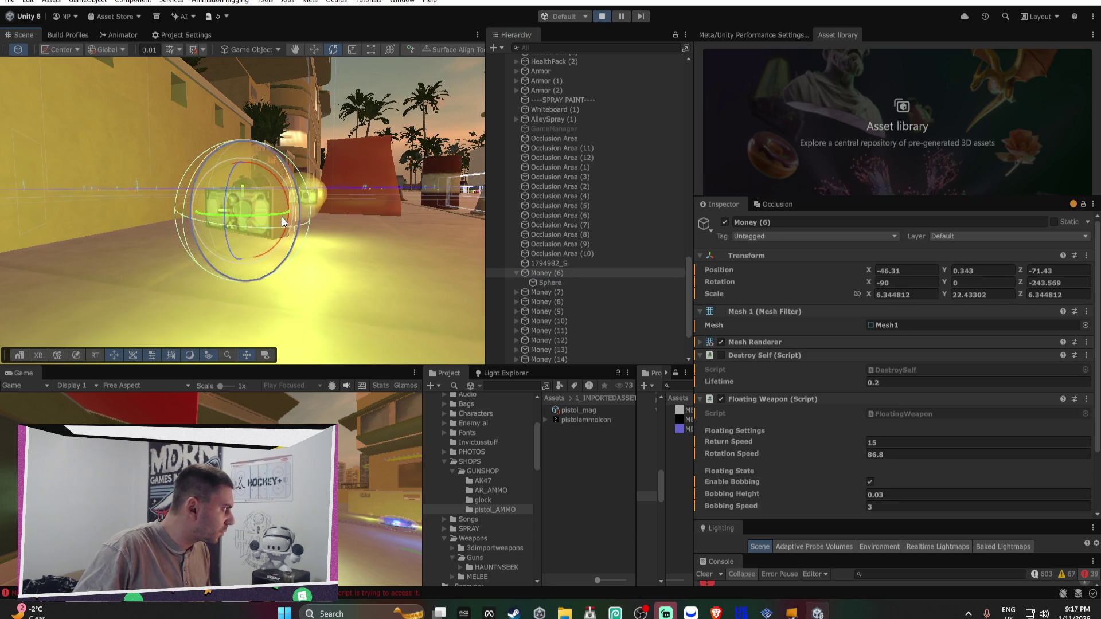
pyautogui.moveTo(250, 218); pyautogui.dragTo(311, 223)
pyautogui.scroll(-3, 894, 401)
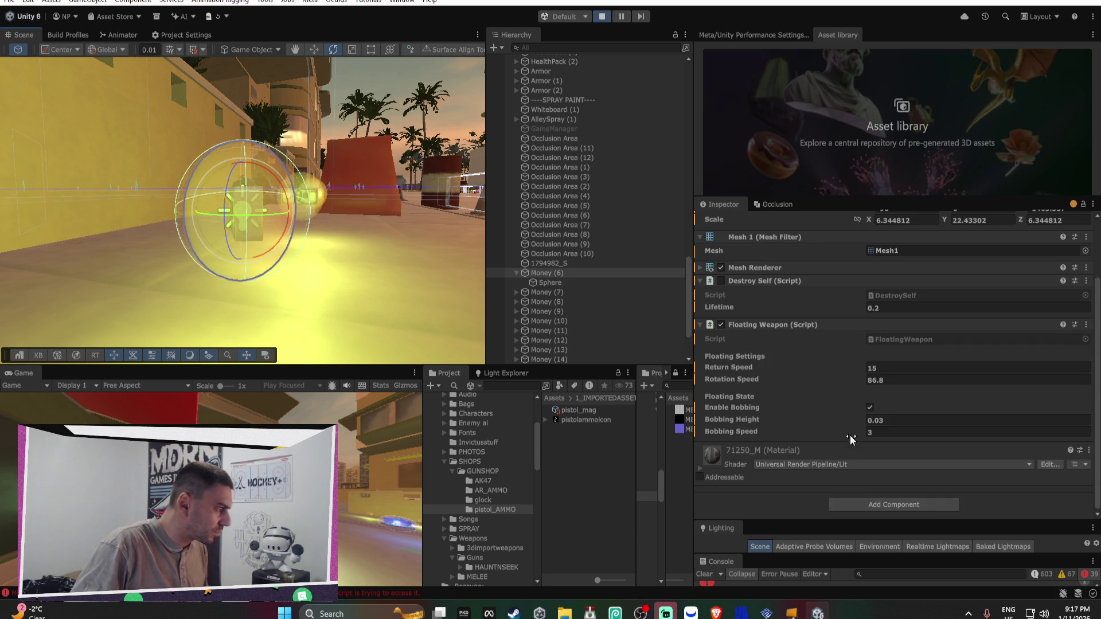
# Add the Demo Glass Rotate script, remove it again, then stop Play mode
pyautogui.click(883, 507)
pyautogui.write('rotat')
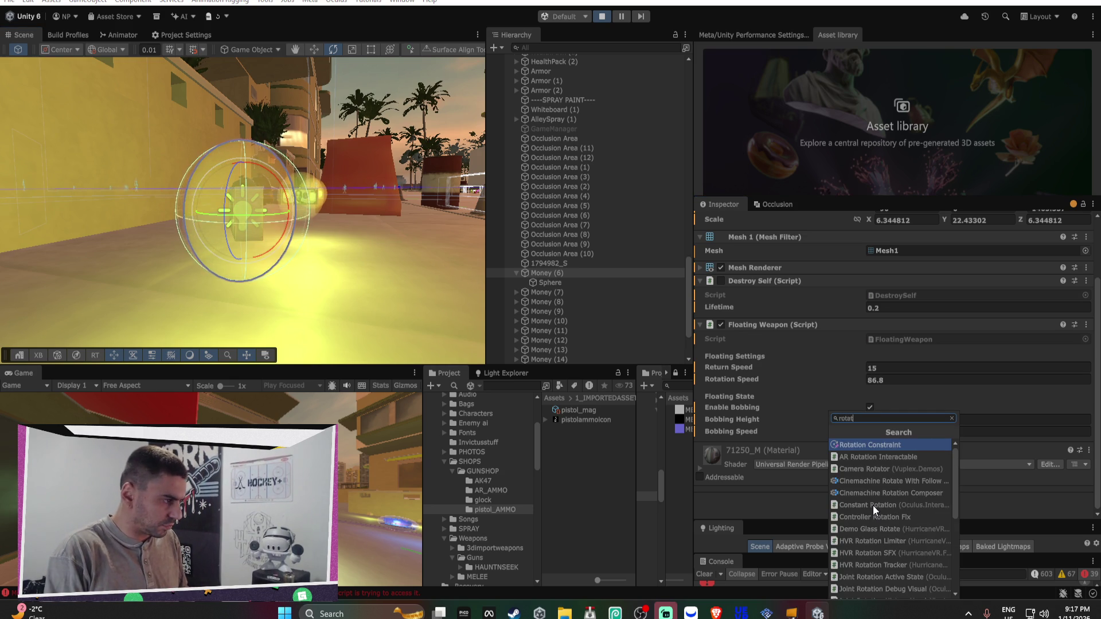
pyautogui.write('e')
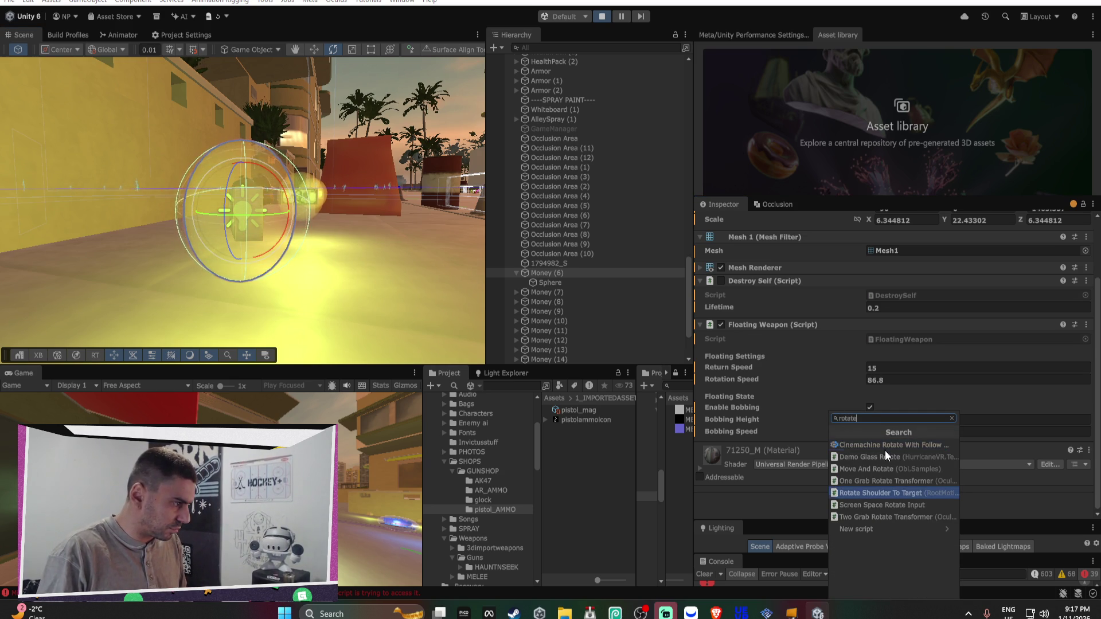
pyautogui.click(889, 455)
pyautogui.scroll(-3, 879, 397)
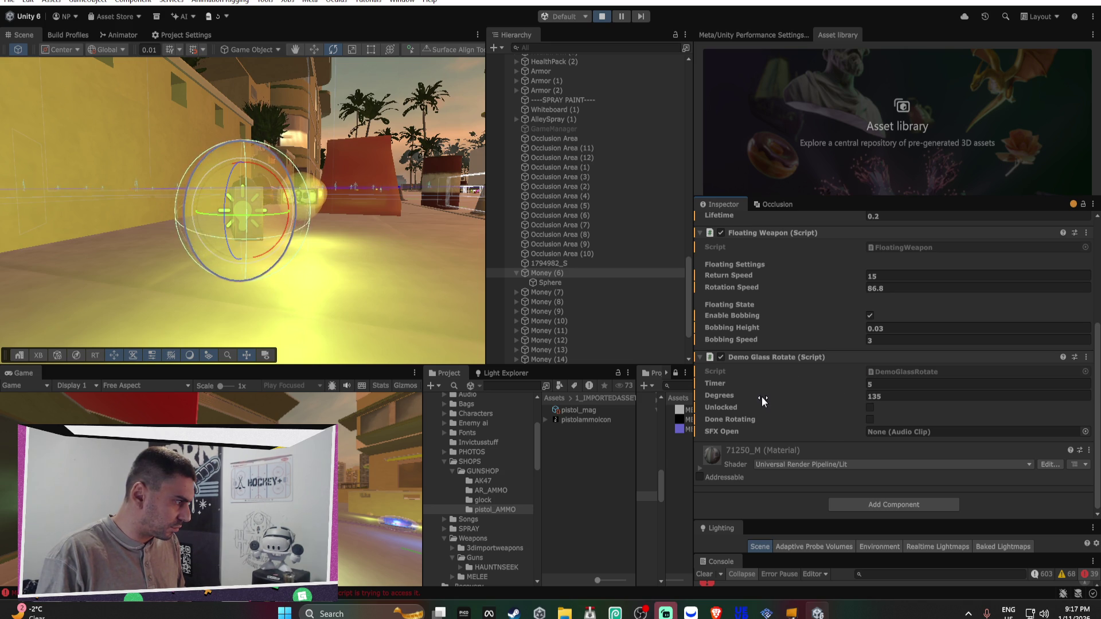
pyautogui.rightClick(752, 358)
pyautogui.click(805, 397)
pyautogui.click(906, 505)
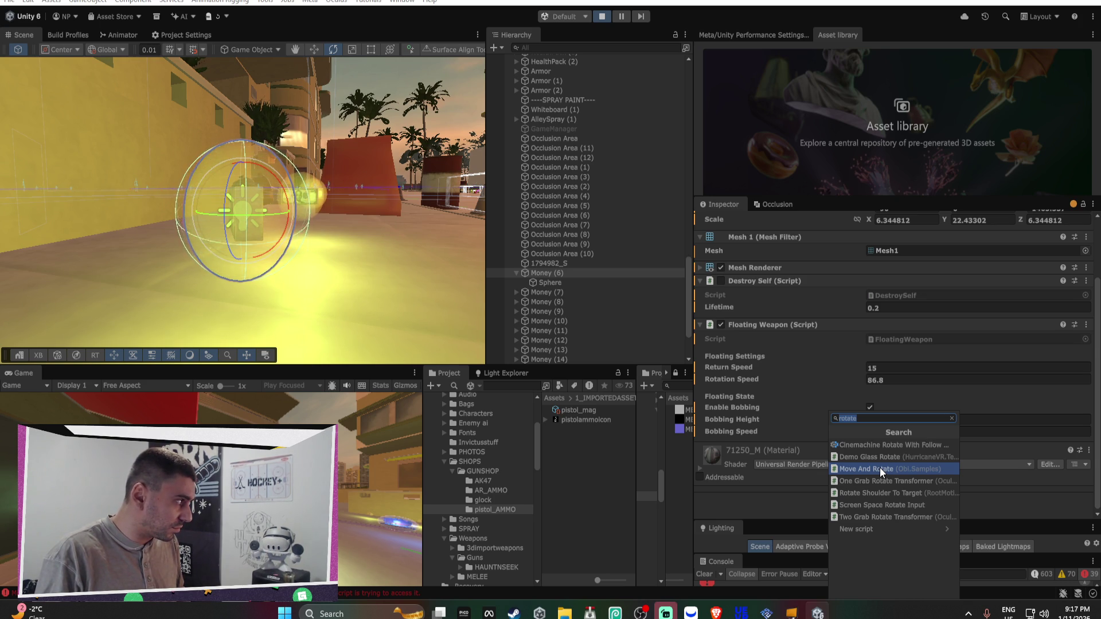
pyautogui.click(602, 22)
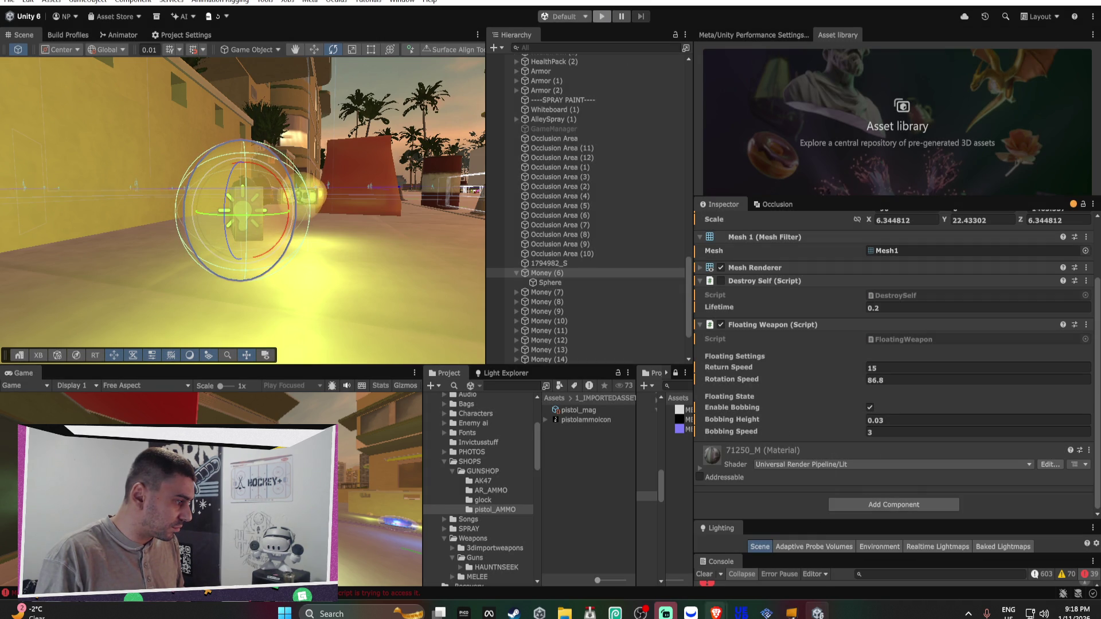
# Launch Bezi and begin a chat prompt asking for a simple rotation script
pyautogui.click(344, 613)
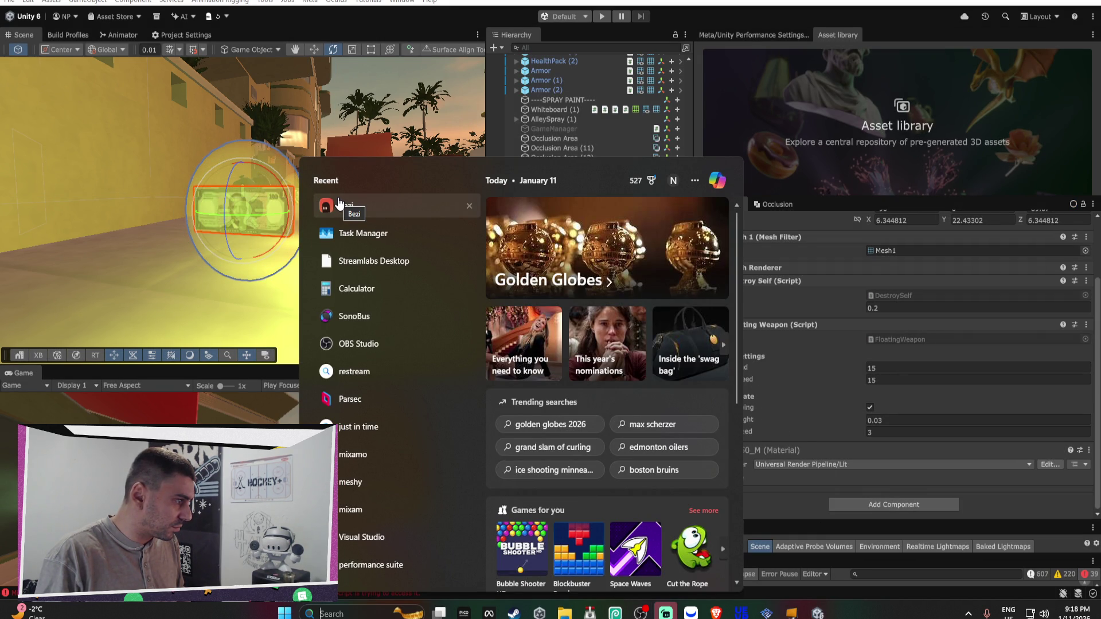
pyautogui.click(339, 204)
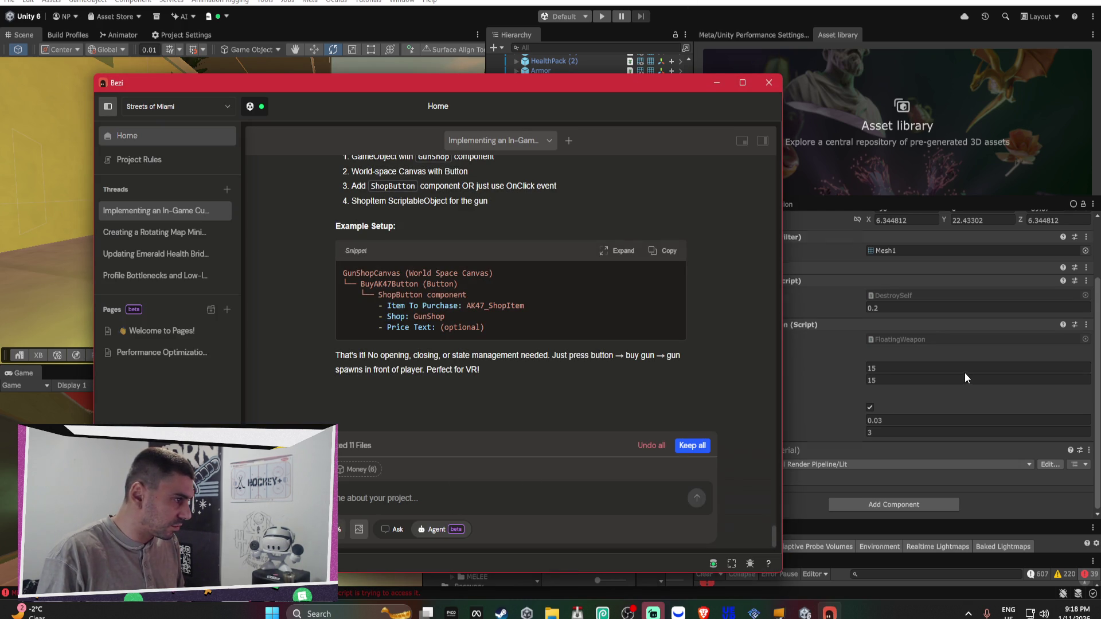
pyautogui.scroll(1, 964, 372)
pyautogui.click(413, 500)
pyautogui.write('ou make a simple script that a')
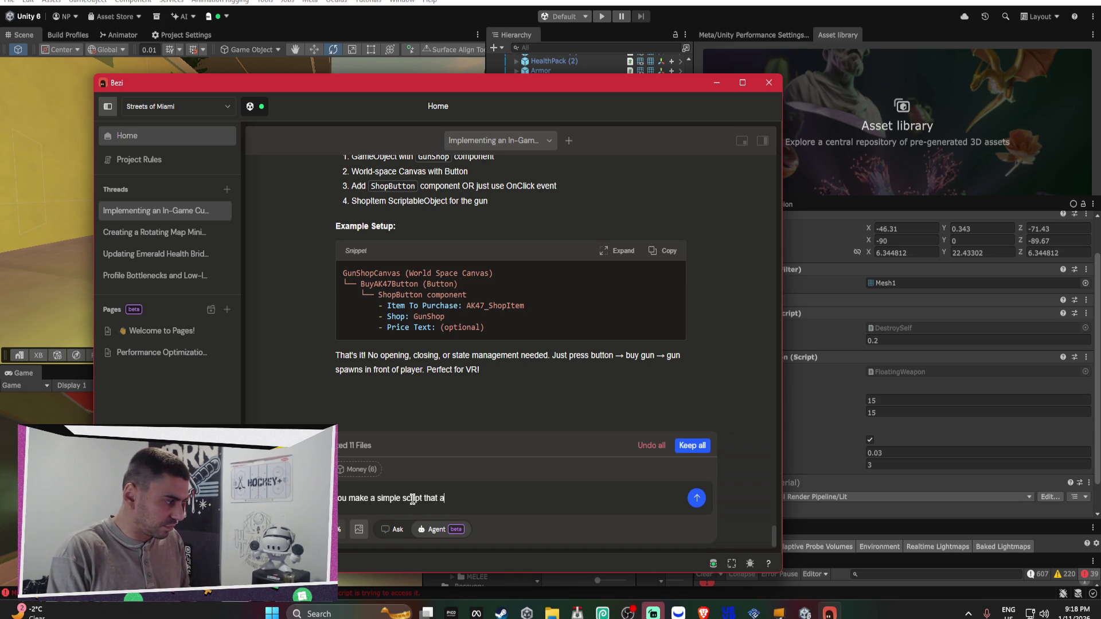
pyautogui.write('t that rotates ')
pyautogui.write('tra')
pyautogui.write('rom')
pyautogui.press('BackSpace')
pyautogui.press('BackSpace')
pyautogui.press('BackSpace')
# Finish the prompt about z-axis rotation for the money and weapons, correcting typos
pyautogui.write('orm ratation on the z axis for the mone')
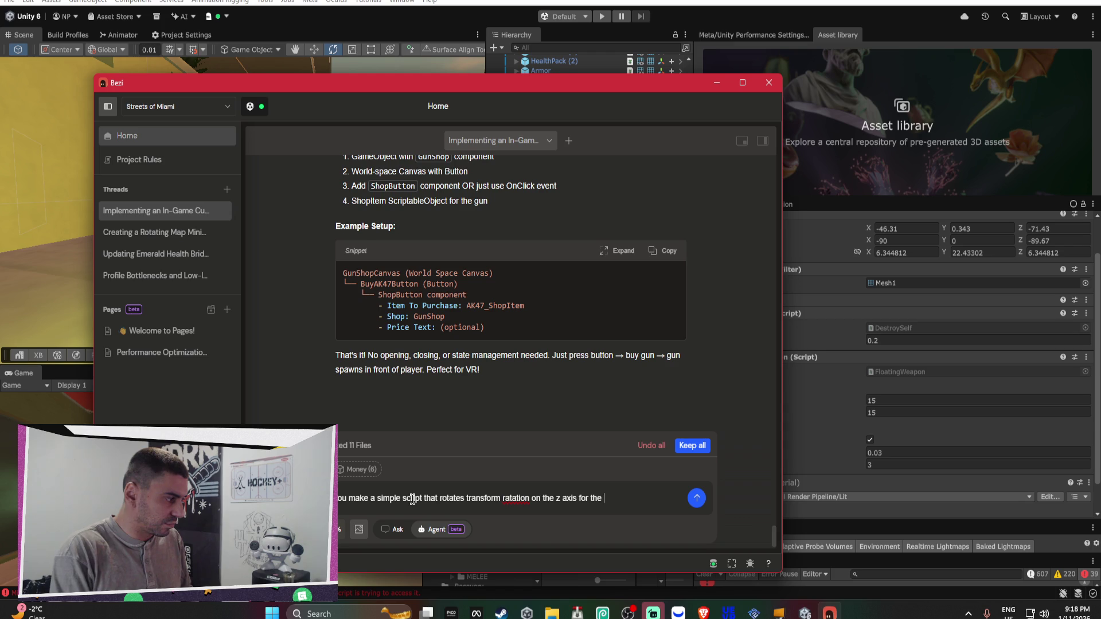
pyautogui.write('y & weaposn')
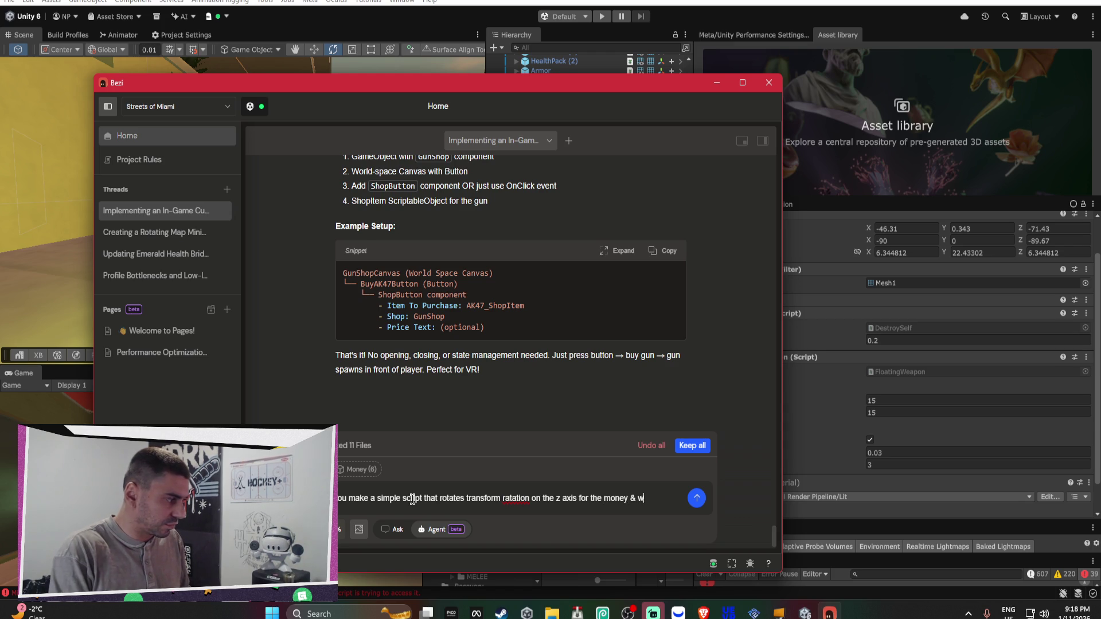
pyautogui.press('BackSpace')
pyautogui.press('BackSpace')
pyautogui.write('ns')
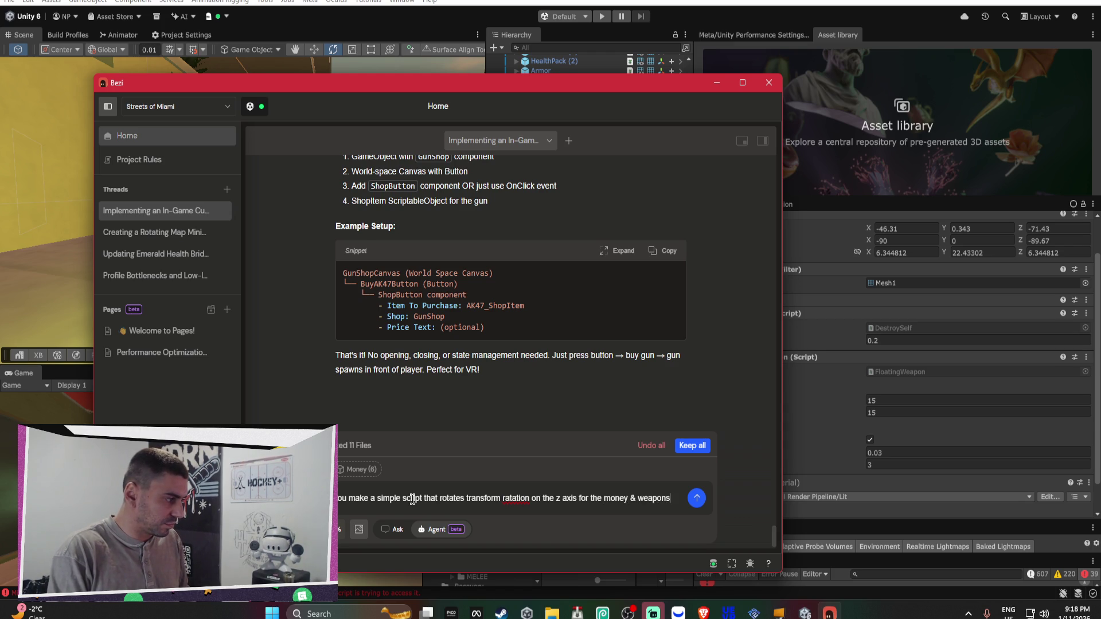
pyautogui.rightClick(515, 498)
pyautogui.click(545, 384)
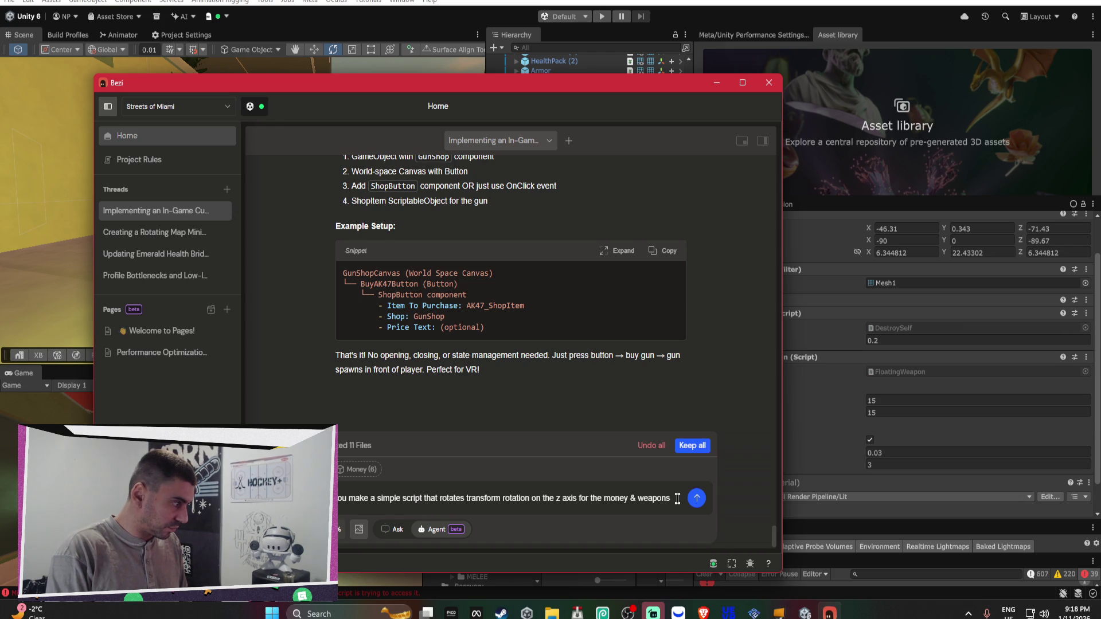
pyautogui.moveTo(651, 84)
pyautogui.mouseDown()
pyautogui.moveTo(434, 85)
pyautogui.moveTo(531, 74)
pyautogui.moveTo(569, 84)
pyautogui.mouseUp()
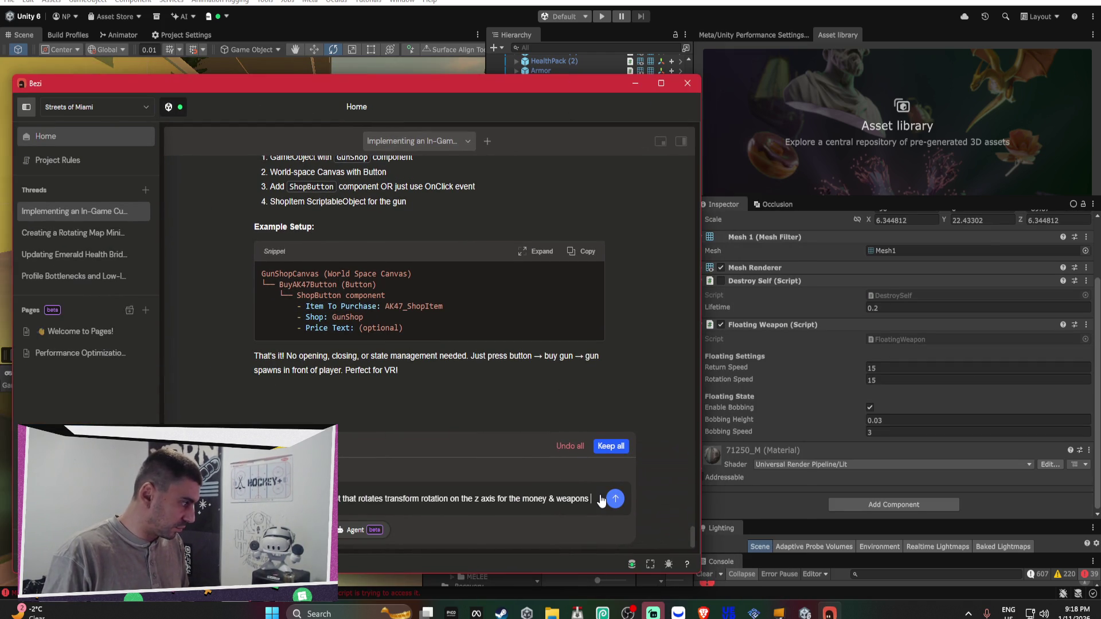
pyautogui.hotkey('shift', 'Return')
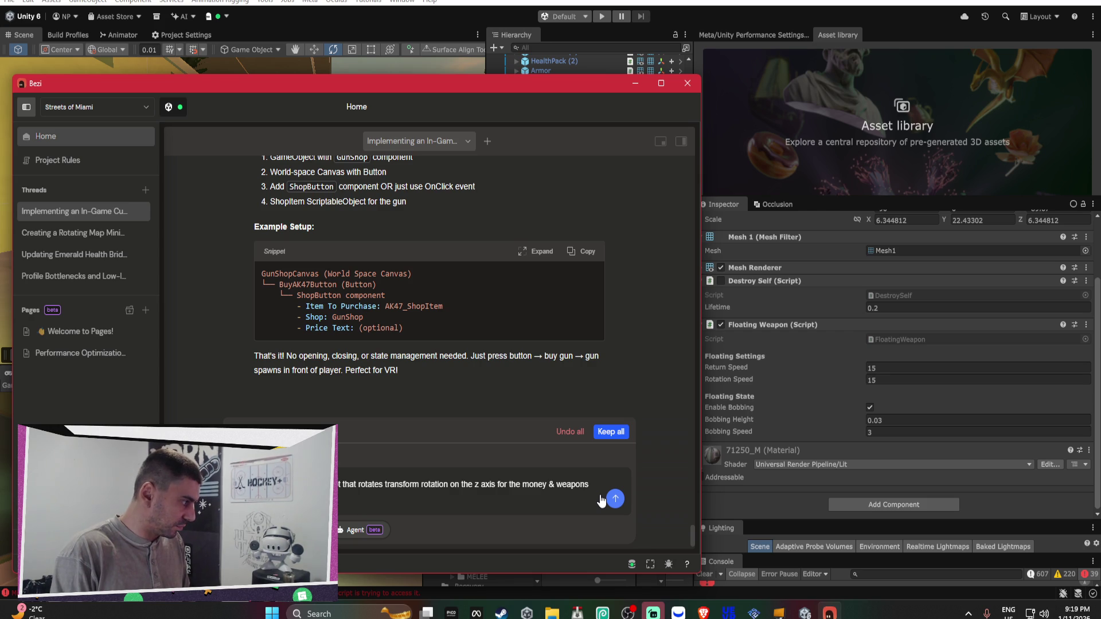
pyautogui.write('nt rotating')
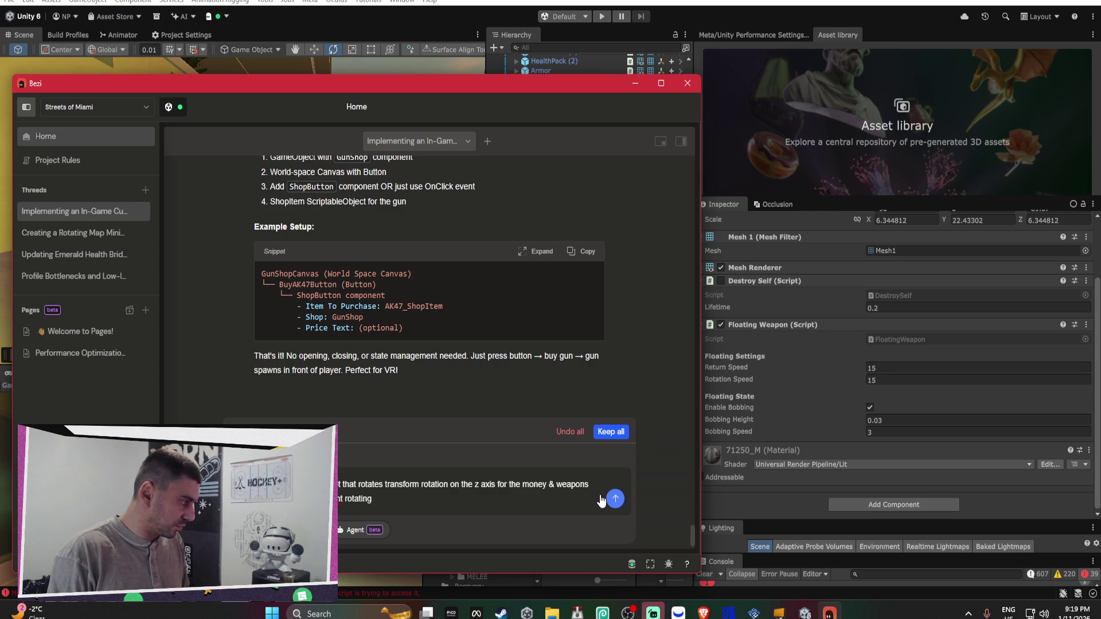
# Send the rotation-script request to Bezi, review the generated SimpleRotate.cs, and return to Unity to compile
pyautogui.click(602, 498)
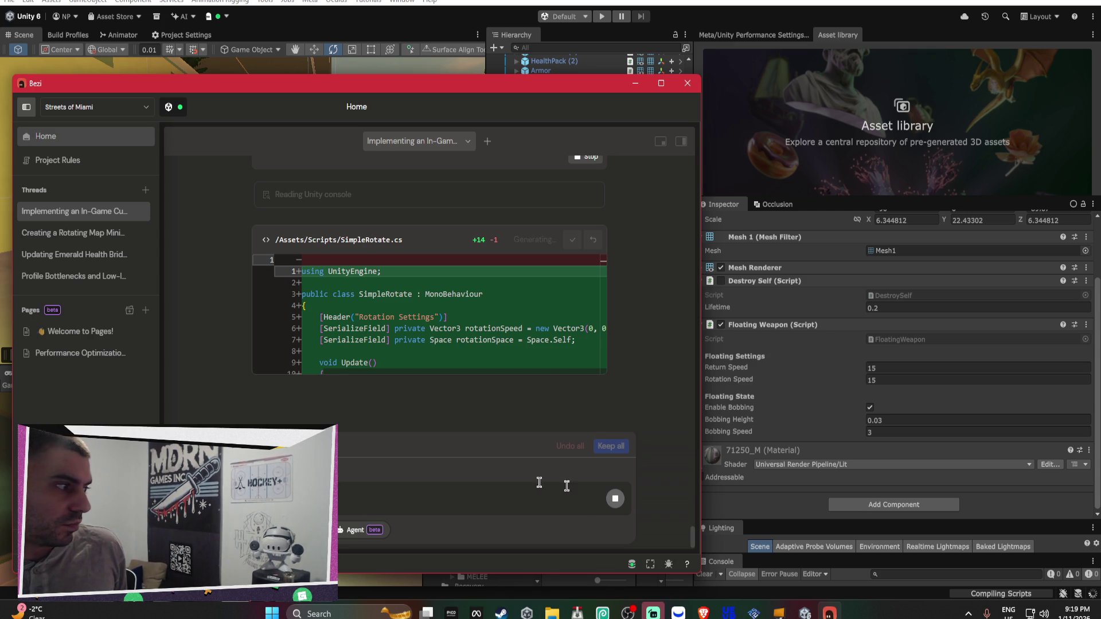
pyautogui.scroll(-2, 424, 351)
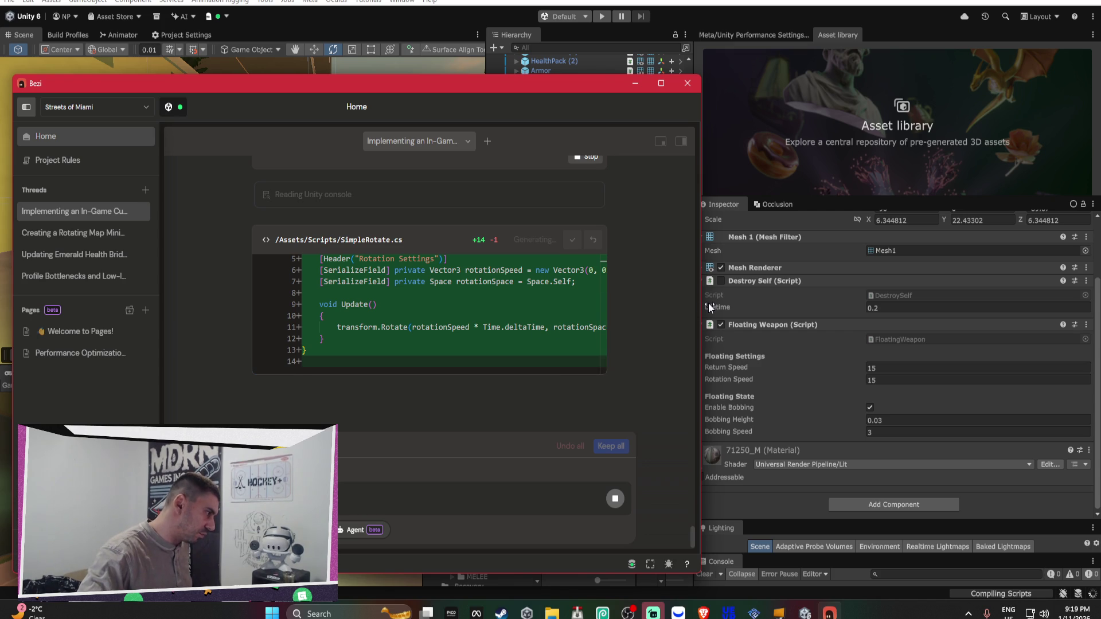
pyautogui.click(777, 491)
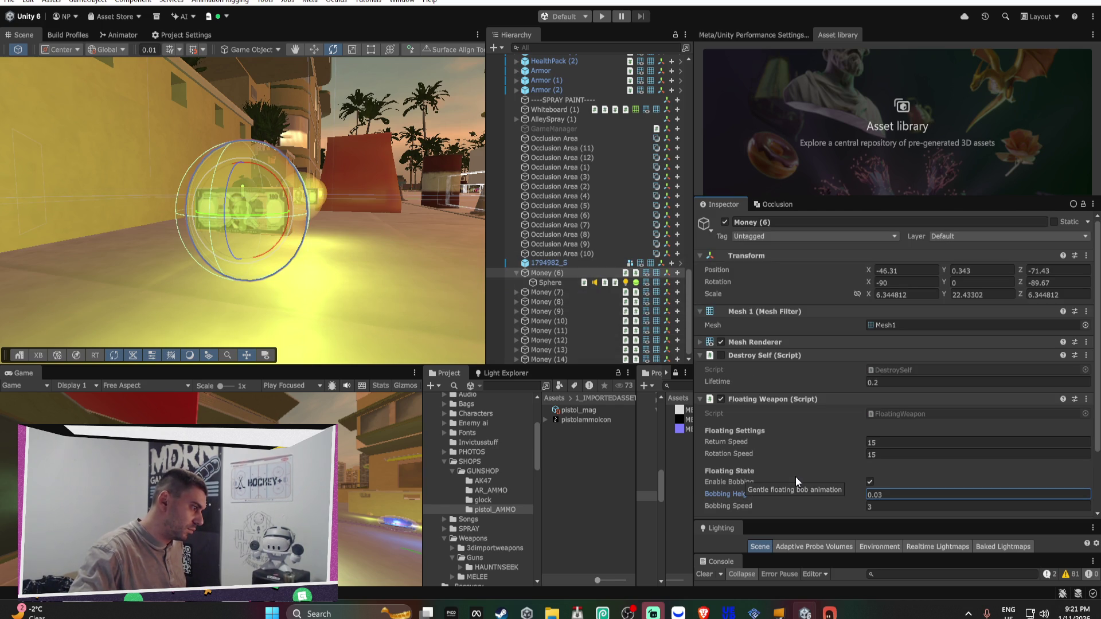
# Let the script reload finish, then scroll the Inspector down to Add Component
pyautogui.scroll(-3, 808, 472)
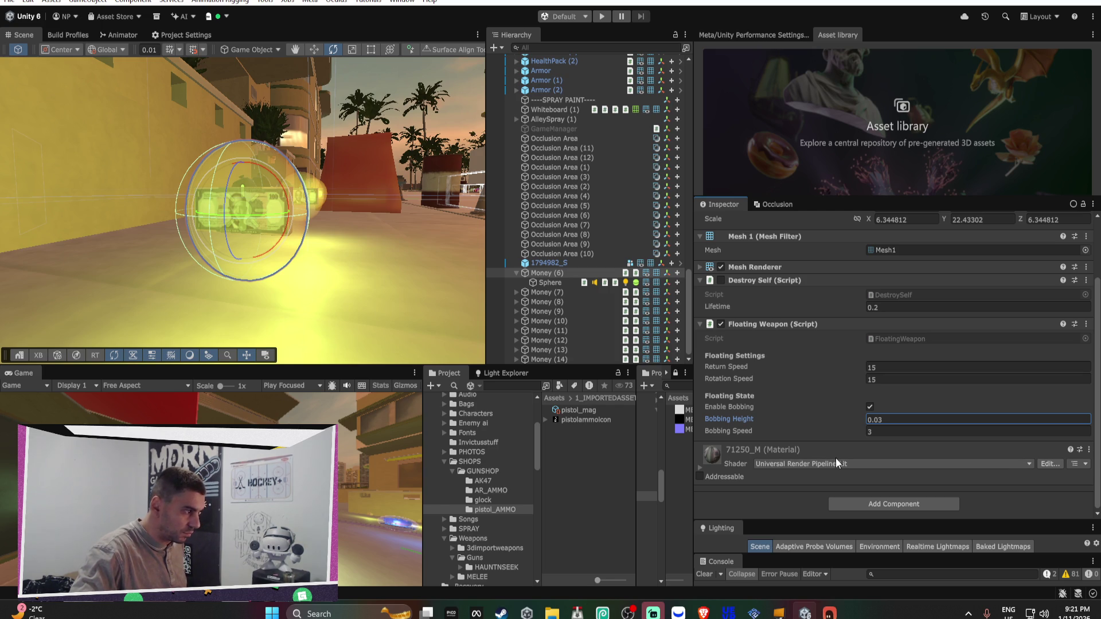
# Add the Simple Rotate script to Money (6) by searching 'simple r'
pyautogui.click(868, 503)
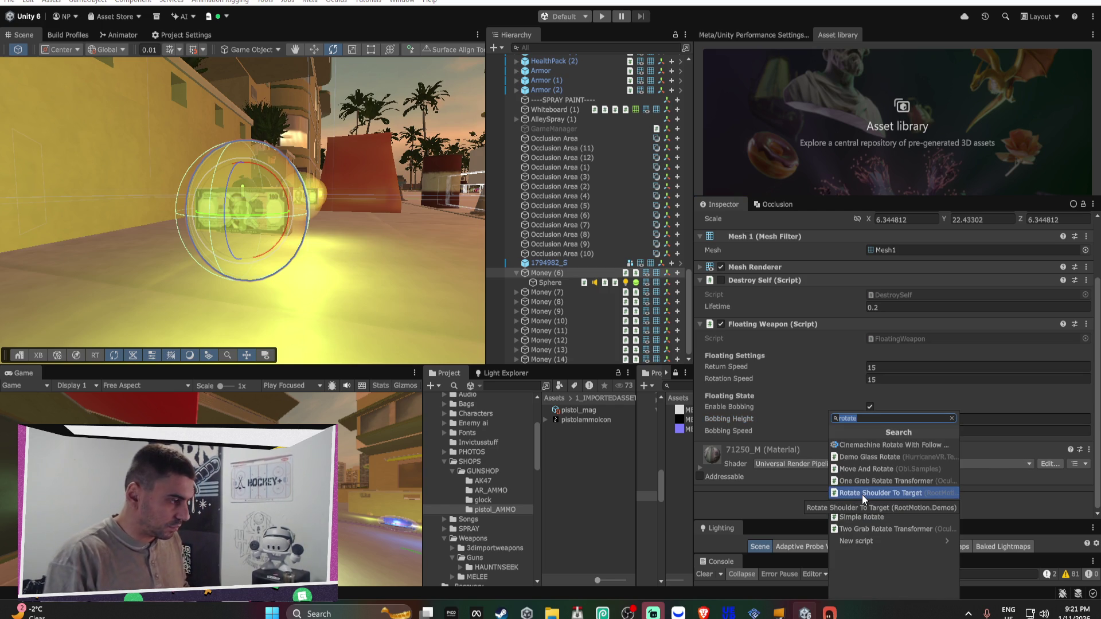
pyautogui.write('s')
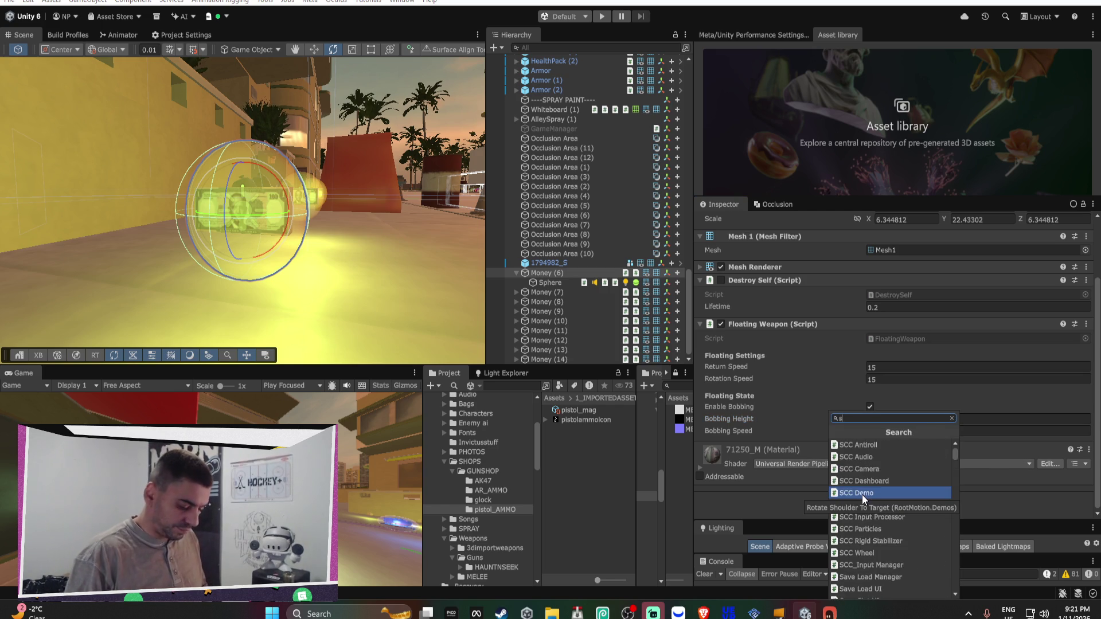
pyautogui.write('imple r')
pyautogui.click(867, 482)
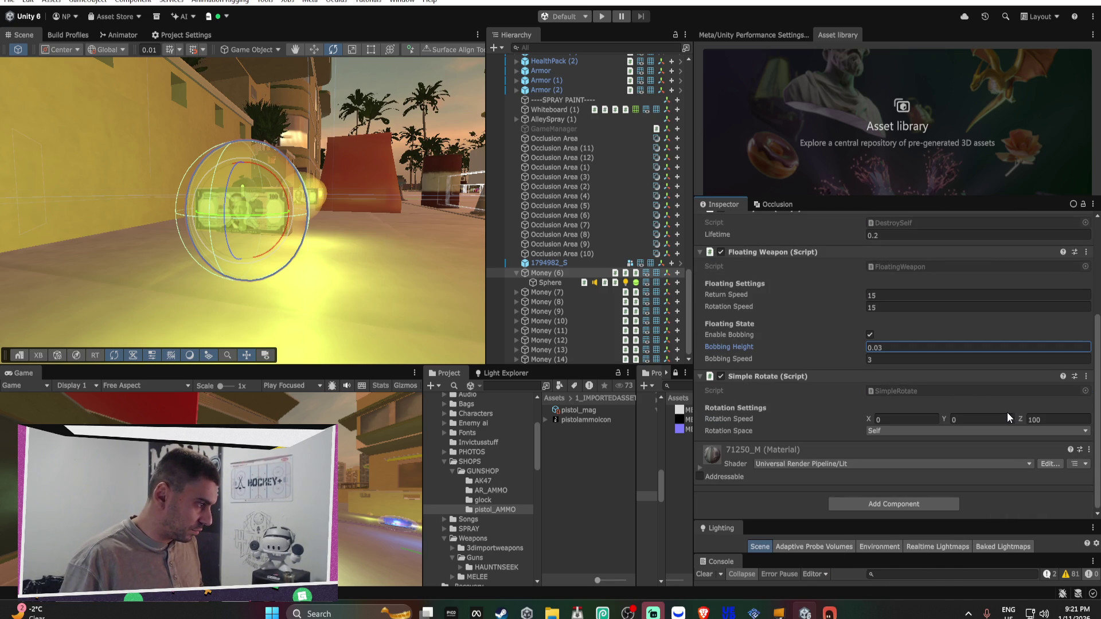
# Set Simple Rotate's Z rotation speed to 20 and its rotation space to World
pyautogui.click(1055, 419)
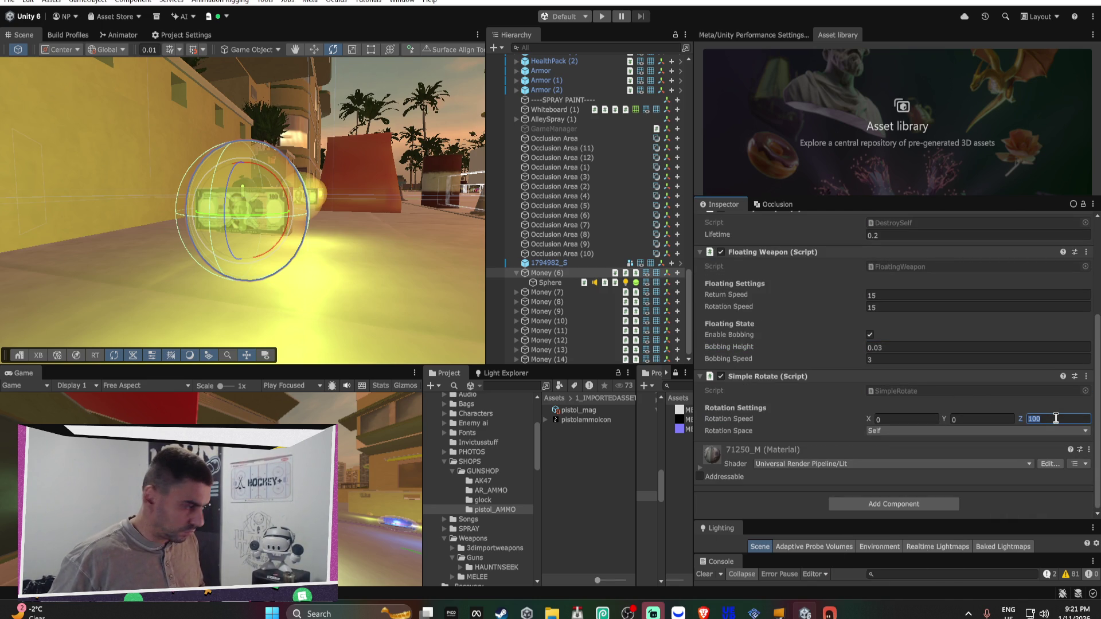
pyautogui.write('20')
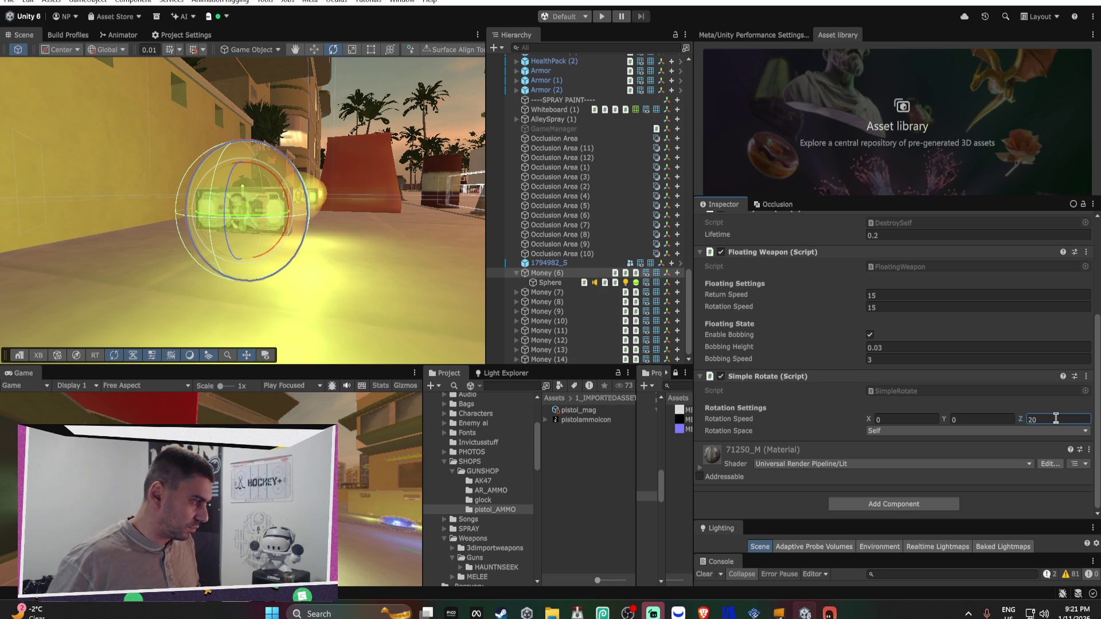
pyautogui.click(876, 431)
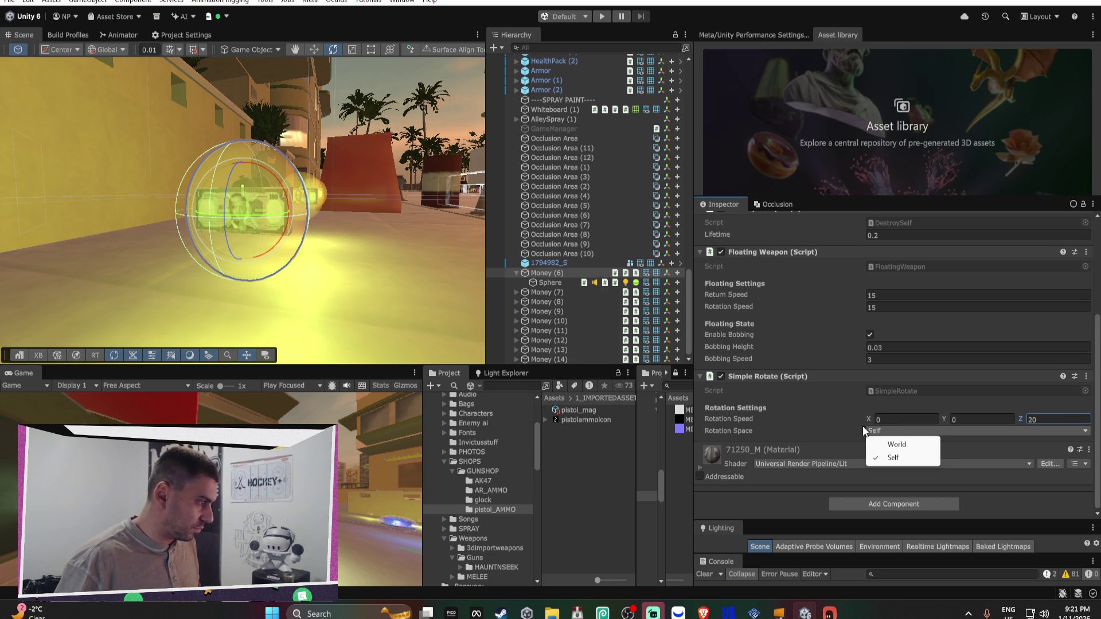
pyautogui.click(822, 430)
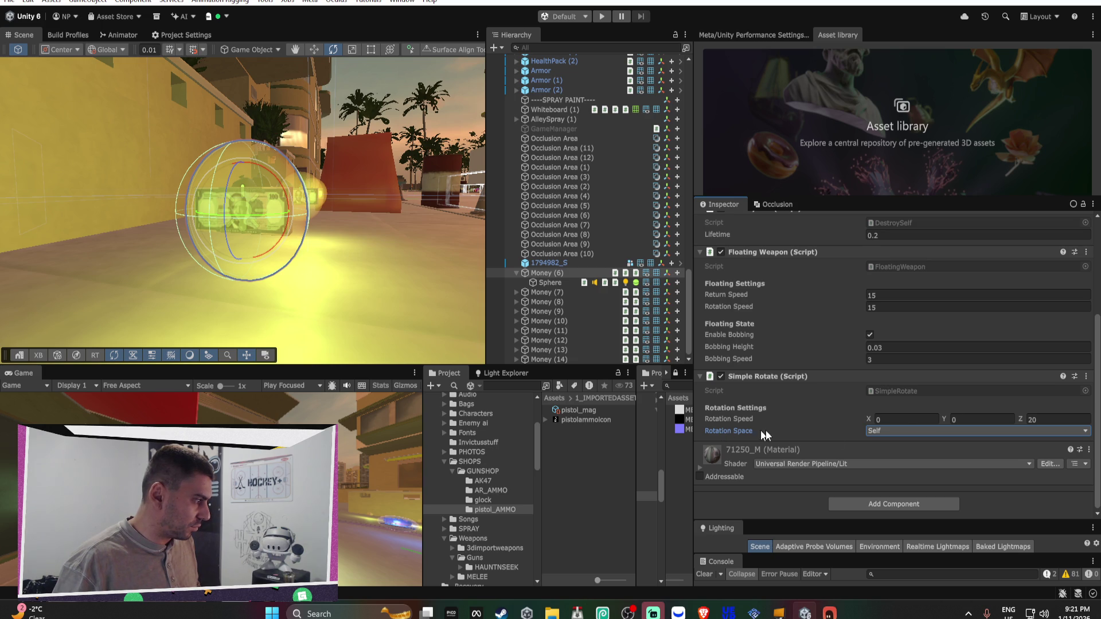
pyautogui.click(906, 431)
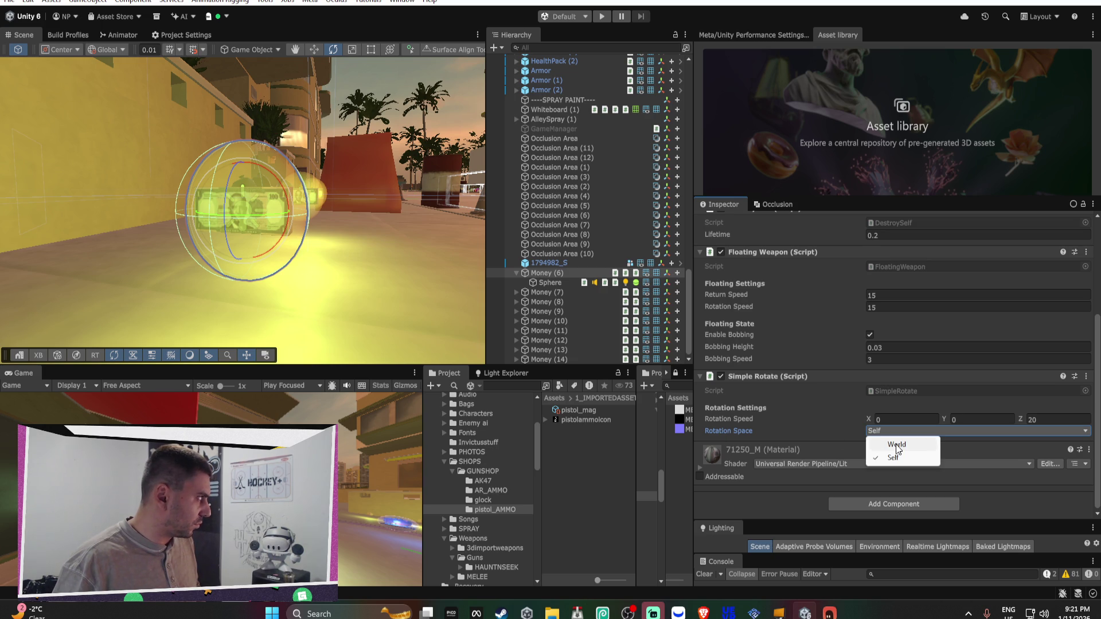
pyautogui.click(897, 447)
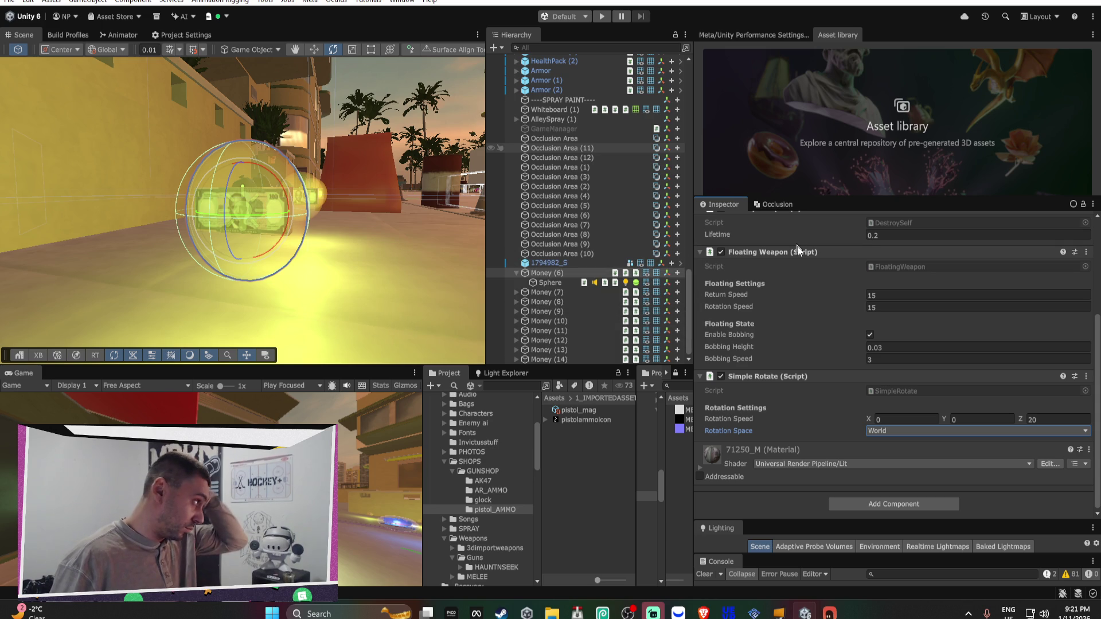
# Copy the Simple Rotate component for reuse on other pickups
pyautogui.rightClick(799, 373)
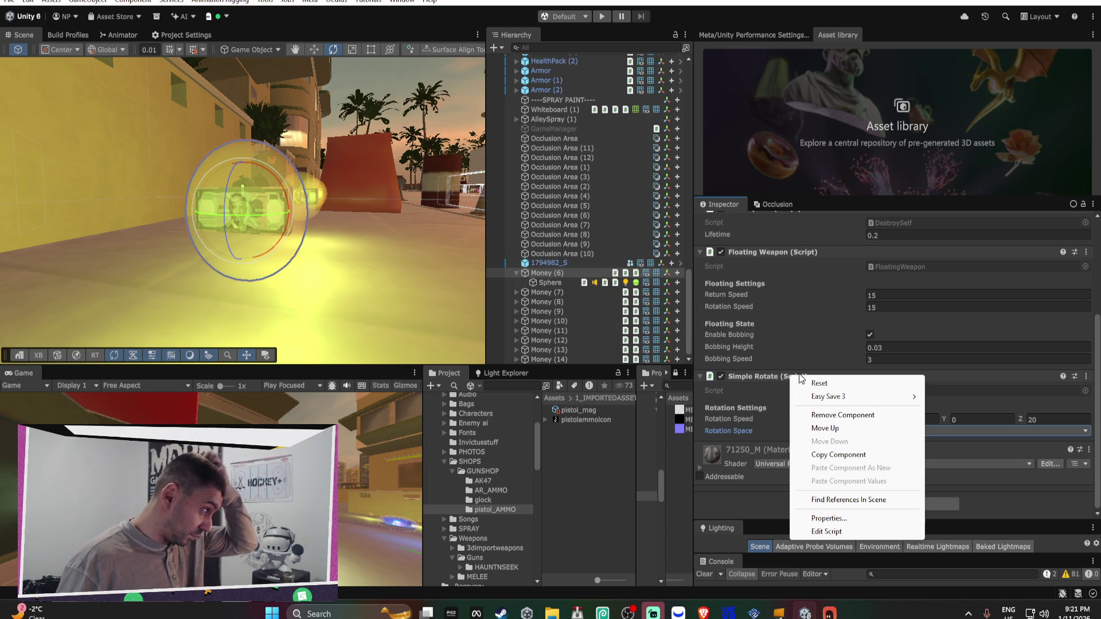
pyautogui.click(835, 455)
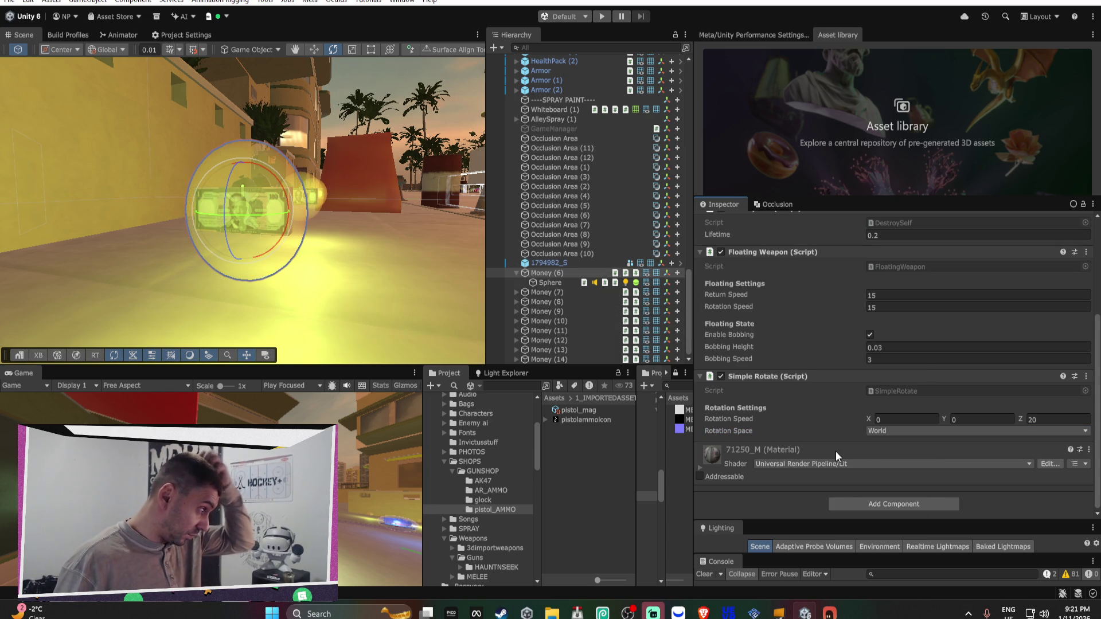
pyautogui.click(516, 272)
# Paste the copied Simple Rotate onto Money (7) through Money (14), then start Play mode
pyautogui.click(570, 293)
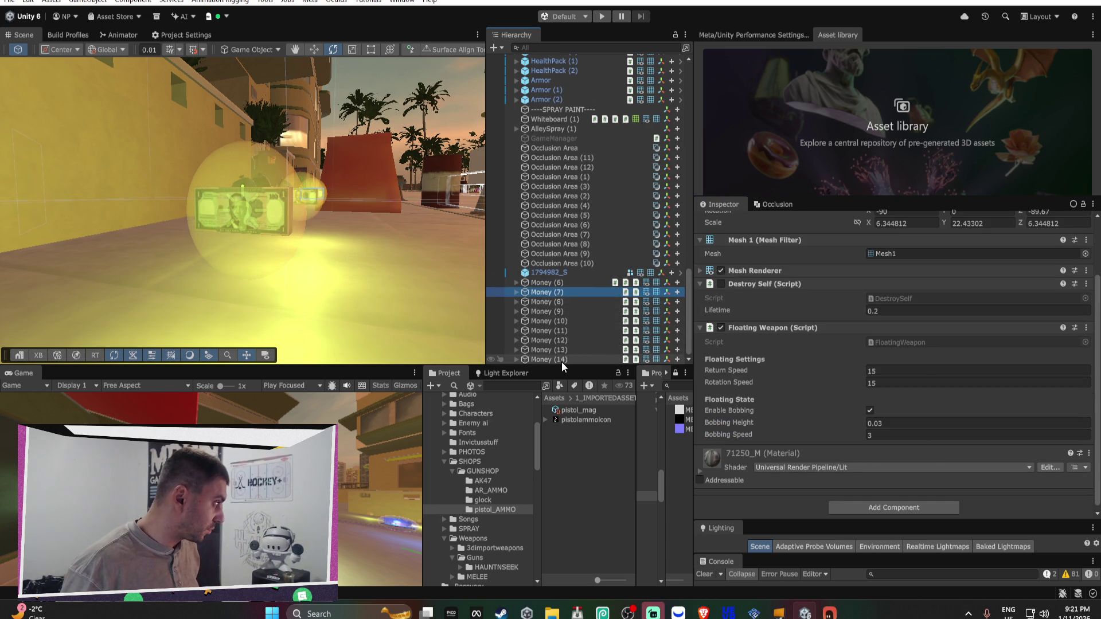
pyautogui.keyDown('shift'); pyautogui.click(563, 359); pyautogui.keyUp('shift')
pyautogui.click(865, 480)
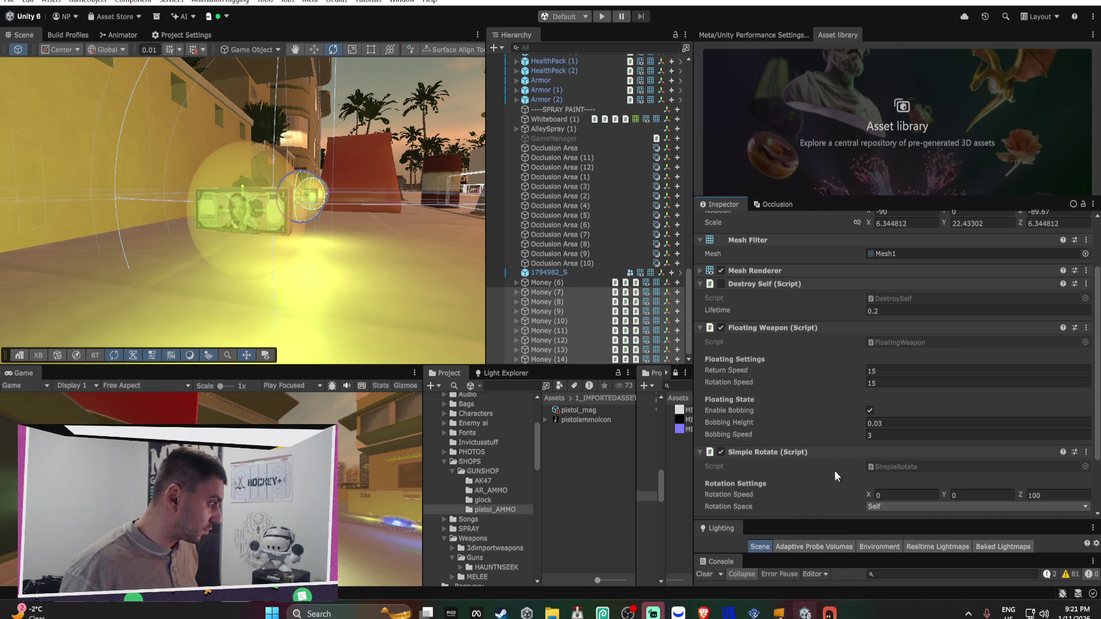
pyautogui.rightClick(795, 448)
pyautogui.click(845, 394)
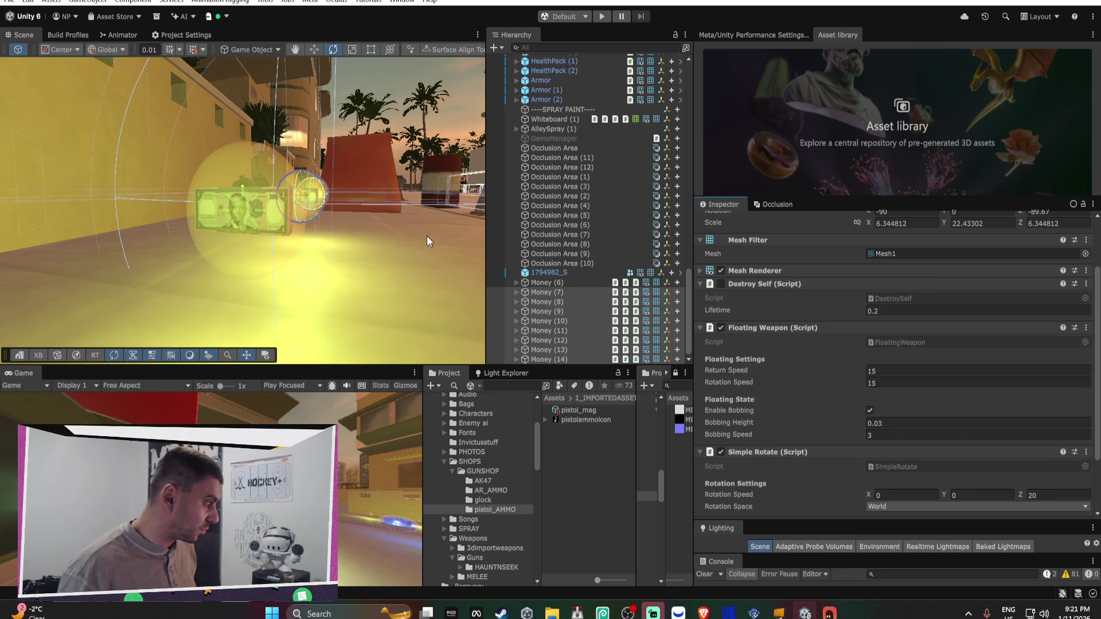
pyautogui.click(608, 16)
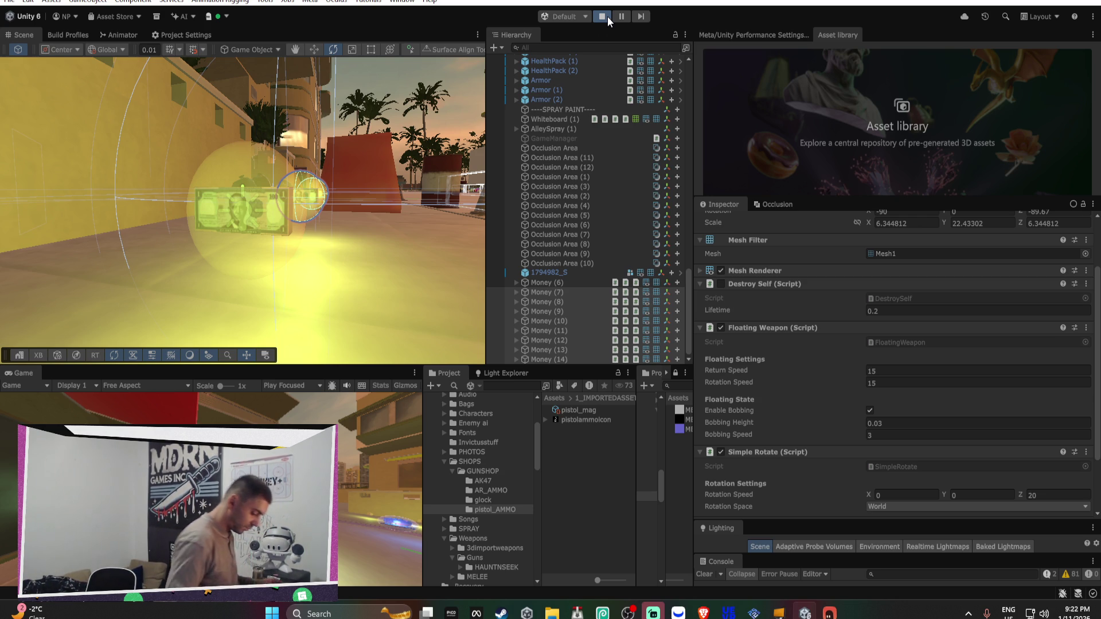
# During the test run, move the rotation speed from Z to Y (Y 20, Z 0), then stop
pyautogui.click(603, 16)
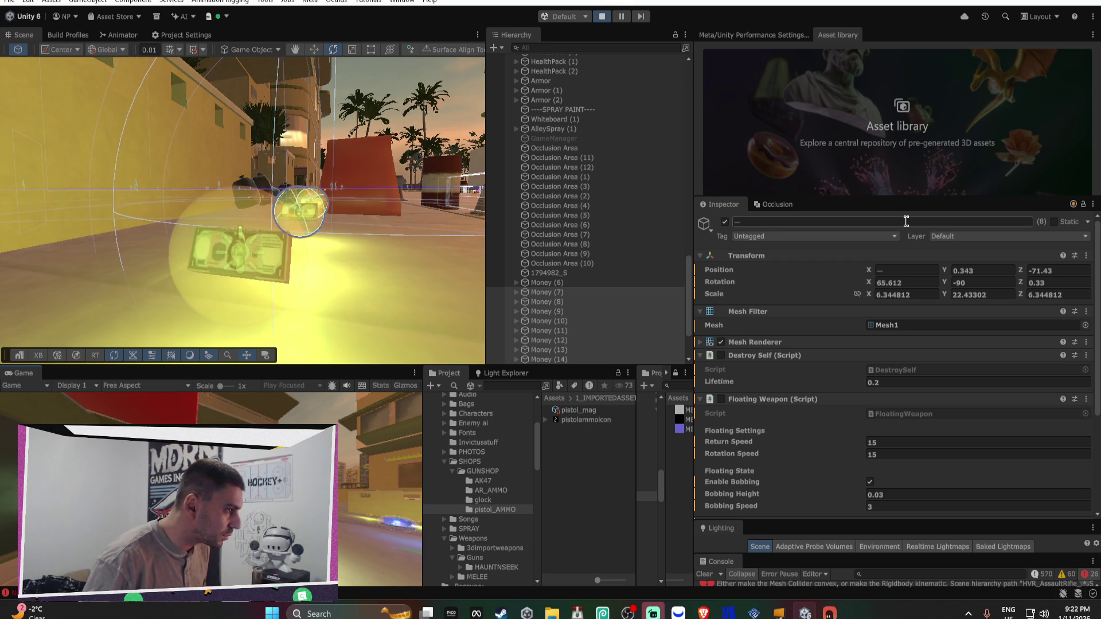
pyautogui.scroll(-5, 903, 417)
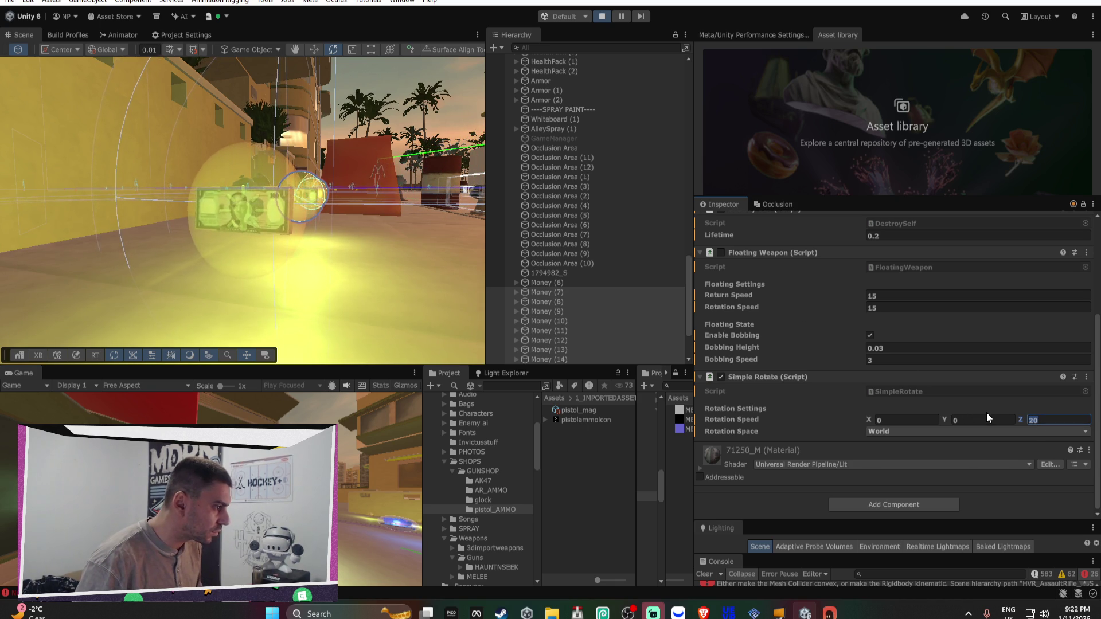
pyautogui.write('0')
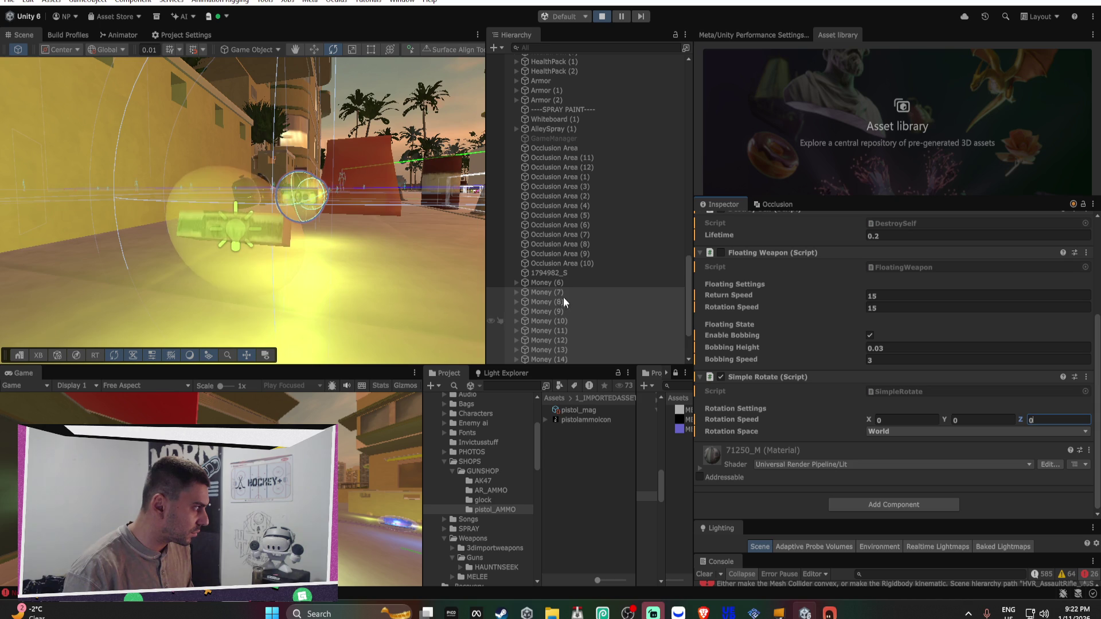
pyautogui.click(564, 285)
pyautogui.click(1033, 420)
pyautogui.press('BackSpace')
pyautogui.write('0')
pyautogui.click(978, 422)
pyautogui.click(913, 422)
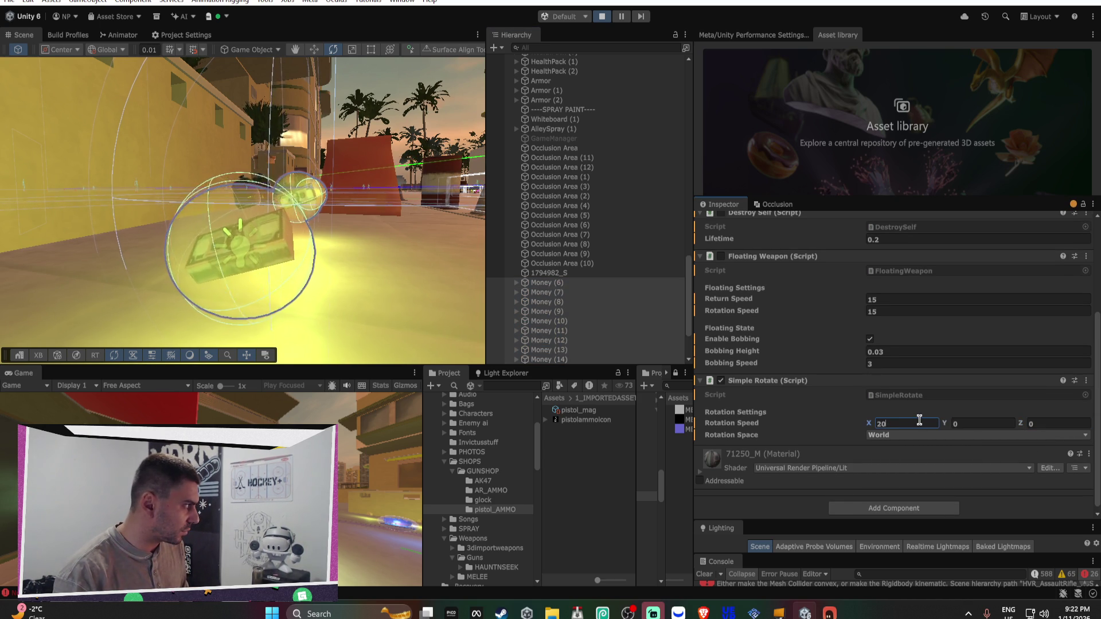
pyautogui.click(971, 426)
pyautogui.write('20')
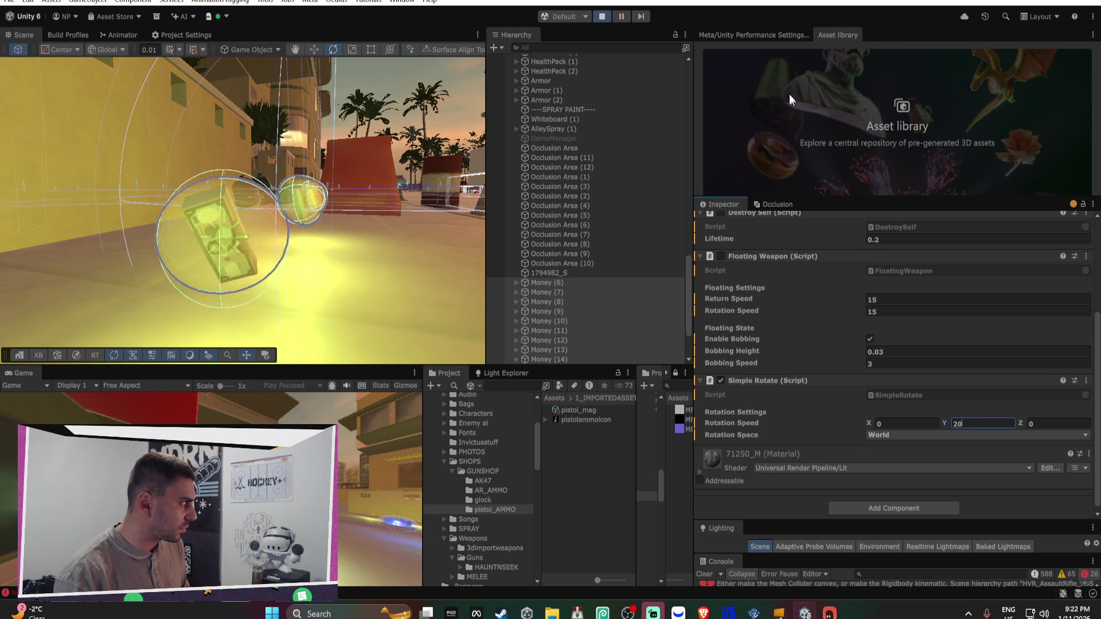
pyautogui.click(598, 16)
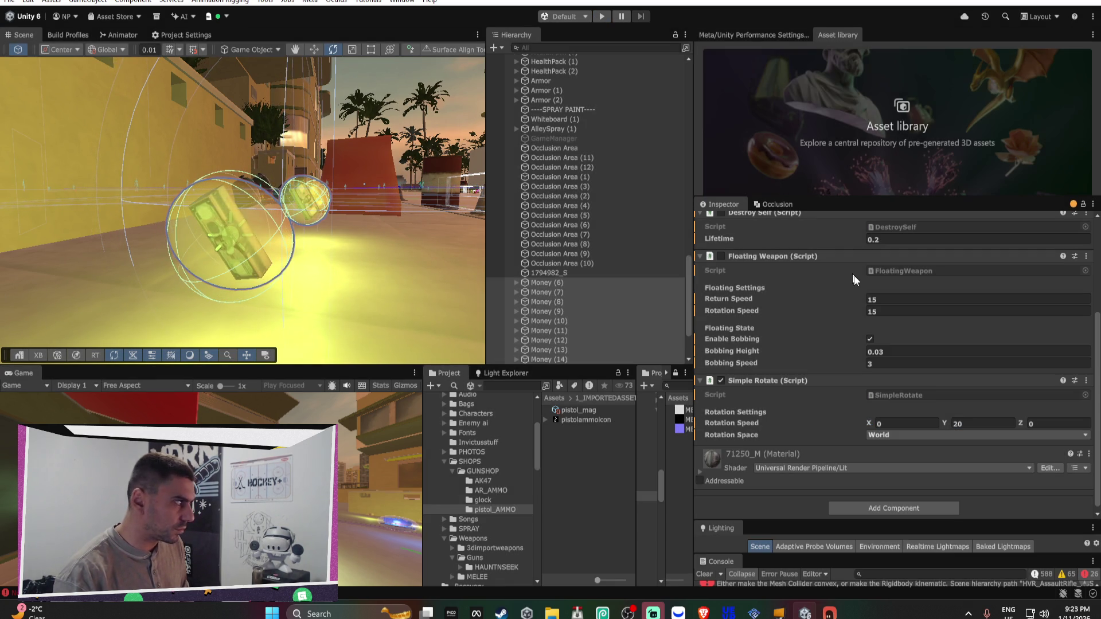
# With play stopped, set the Money pickups' rotation speed to Y 30 and Z 0
pyautogui.click(970, 423)
pyautogui.write('20')
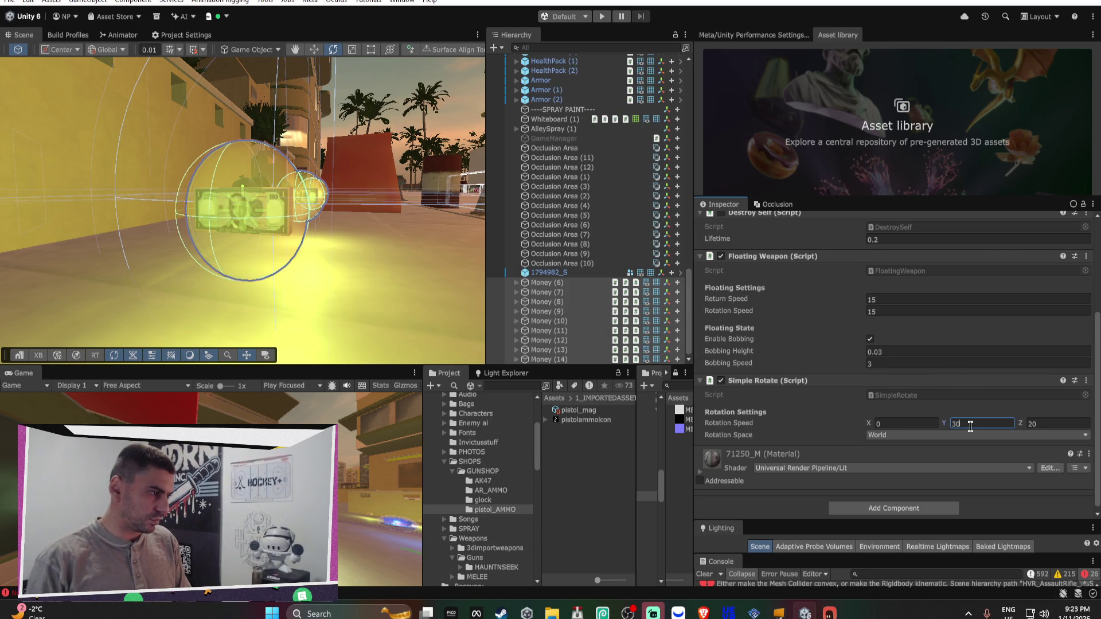
pyautogui.click(1048, 424)
pyautogui.write('0')
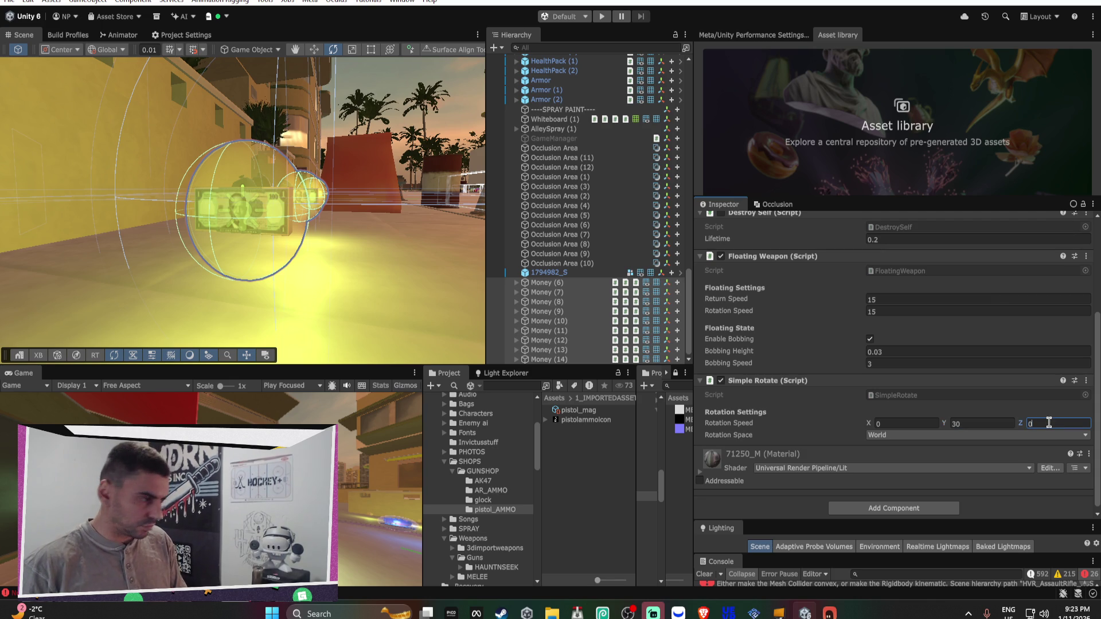
pyautogui.scroll(5, 567, 189)
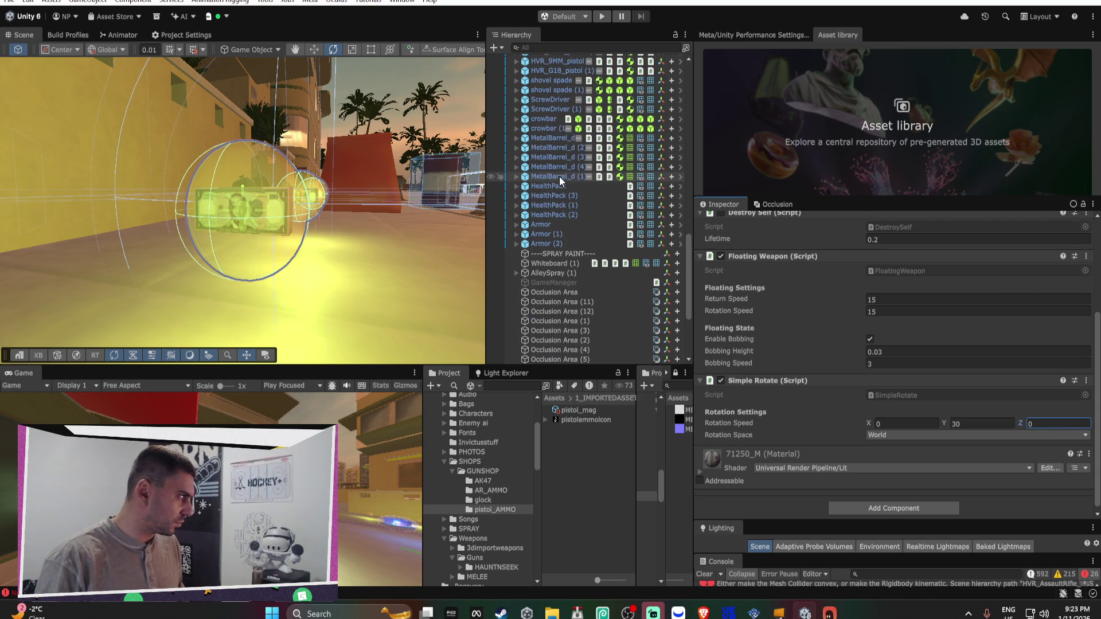
pyautogui.click(595, 213)
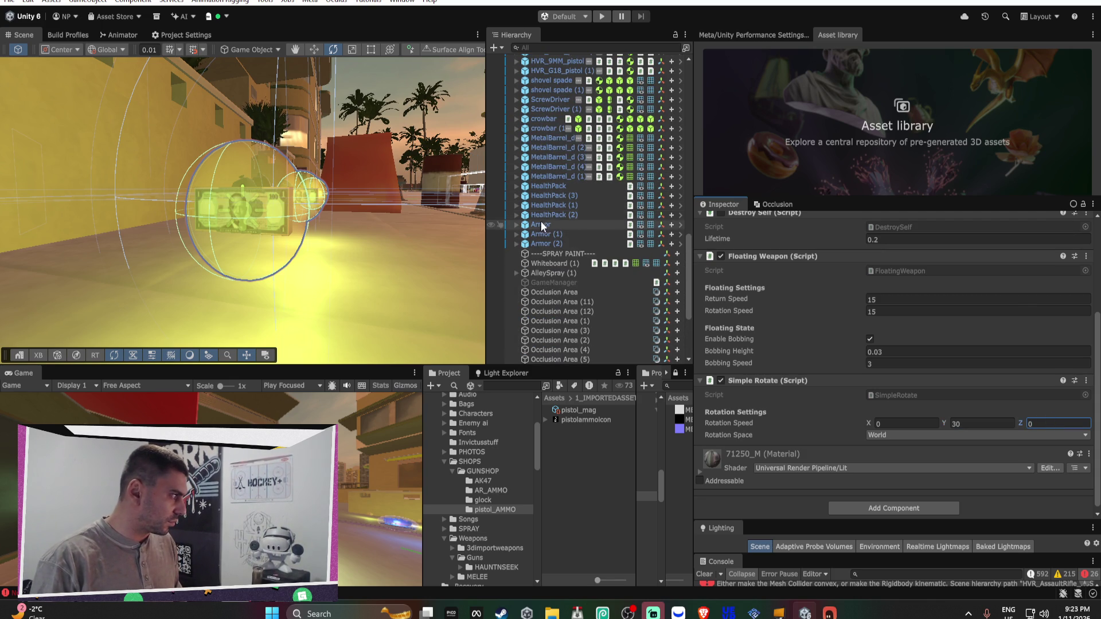
# Add Simple Rotate to both HealthPack and Armor, removing a mistakenly added Simple Connector
pyautogui.click(566, 243)
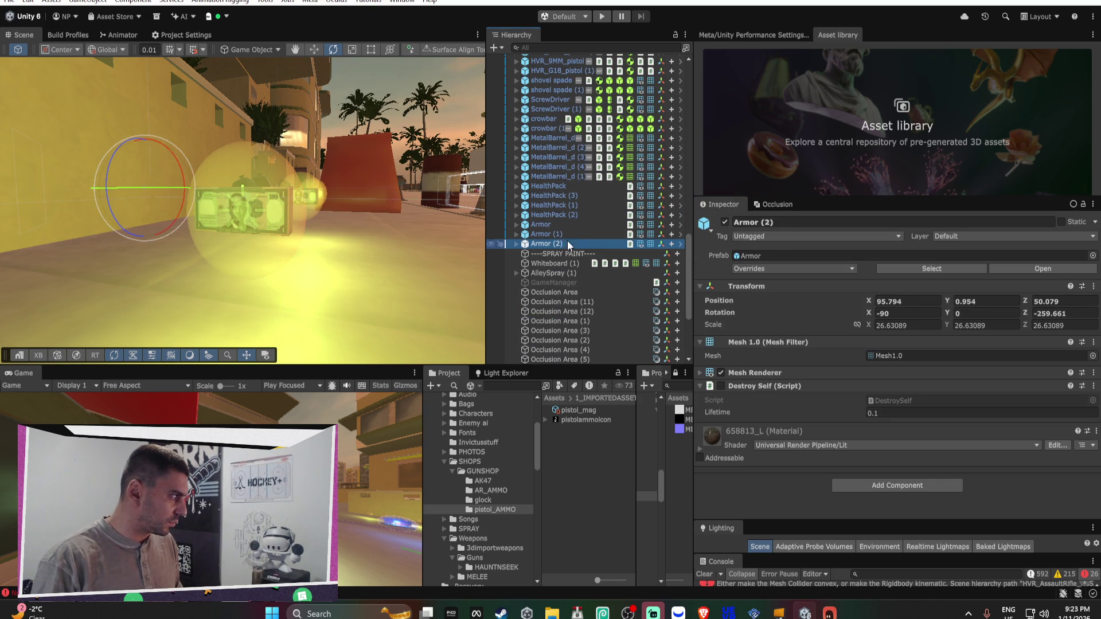
pyautogui.keyDown('shift'); pyautogui.click(572, 187); pyautogui.keyUp('shift')
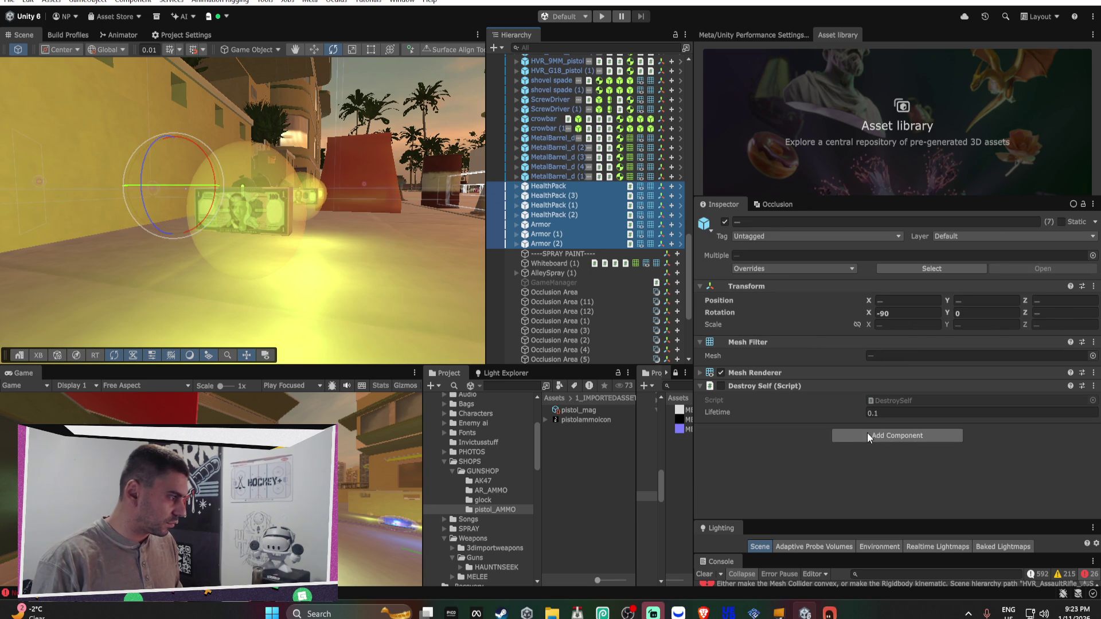
pyautogui.click(565, 185)
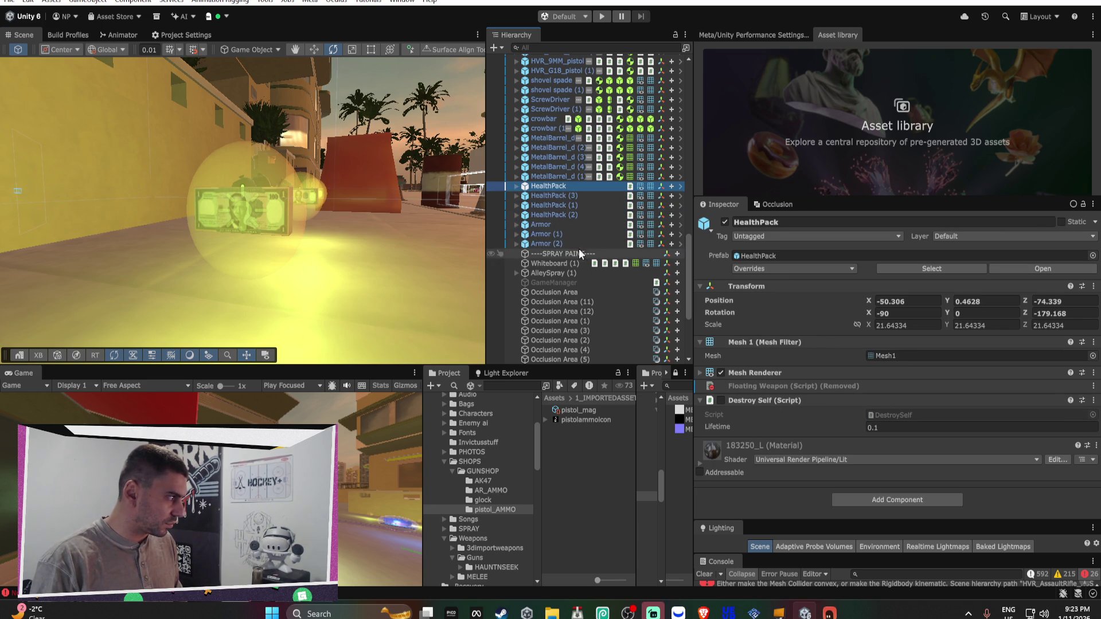
pyautogui.keyDown('ctrl'); pyautogui.click(537, 224); pyautogui.keyUp('ctrl')
pyautogui.click(865, 434)
pyautogui.click(876, 442)
pyautogui.rightClick(816, 429)
pyautogui.click(871, 463)
pyautogui.click(893, 437)
pyautogui.click(896, 485)
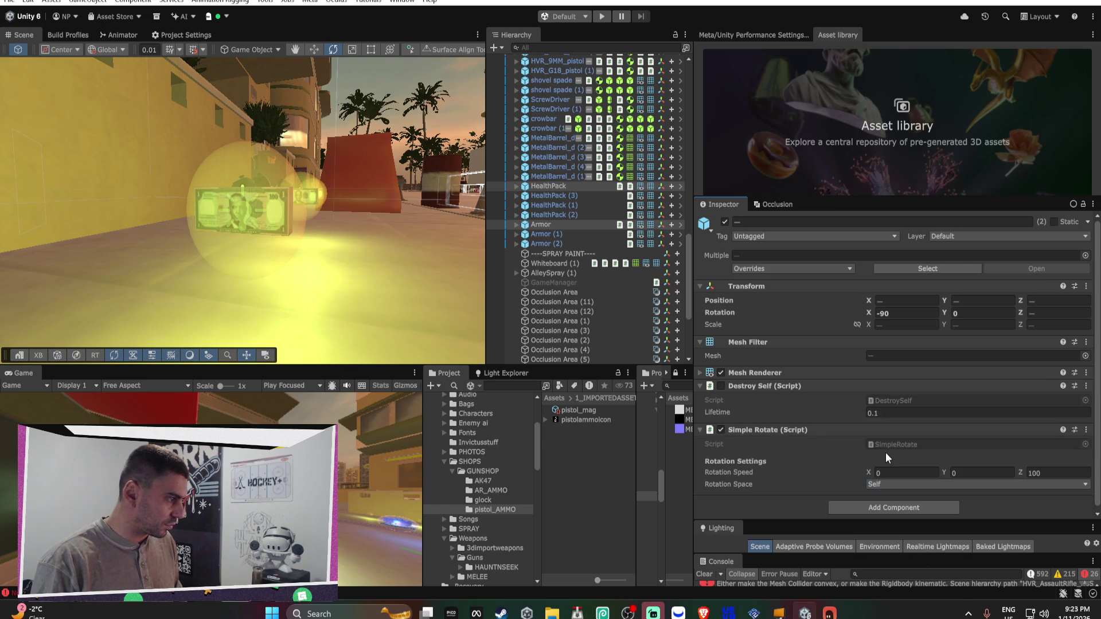
# Set rotation speed Y 20, Z 0 and apply the added Simple Rotate to the HealthPack prefab
pyautogui.write('0')
pyautogui.click(987, 473)
pyautogui.write('2')
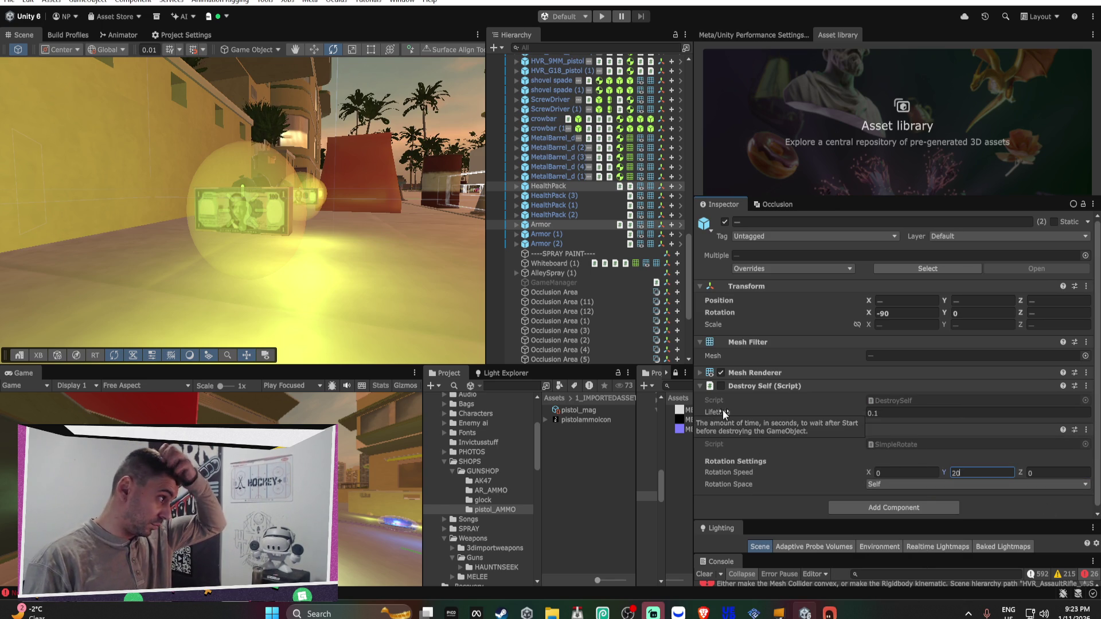
pyautogui.click(559, 186)
pyautogui.rightClick(754, 450)
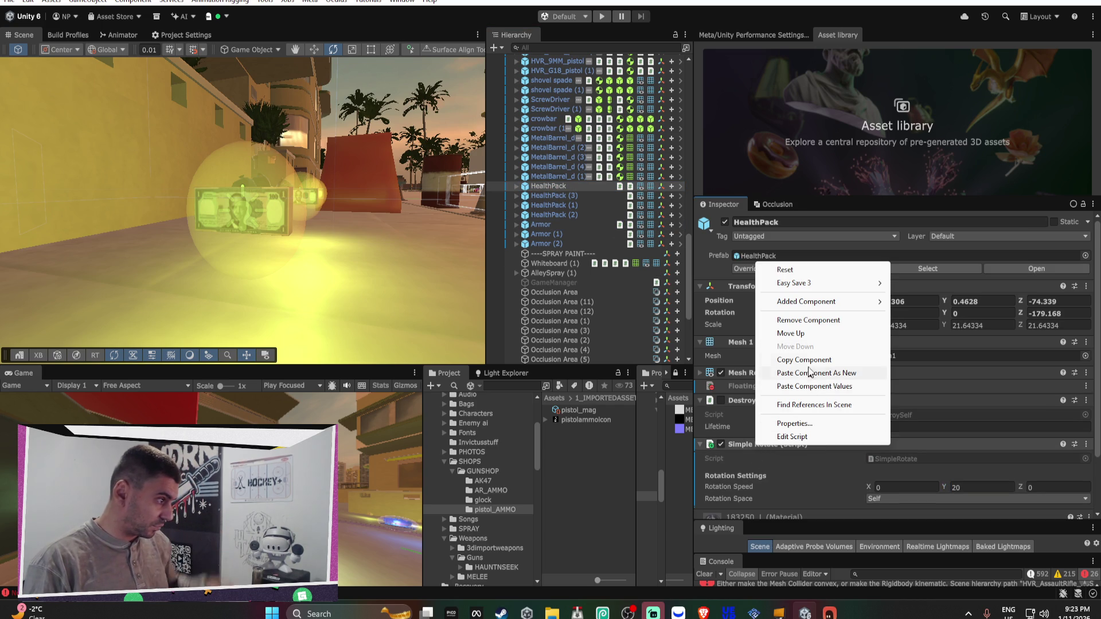
pyautogui.moveTo(823, 302)
pyautogui.click(909, 301)
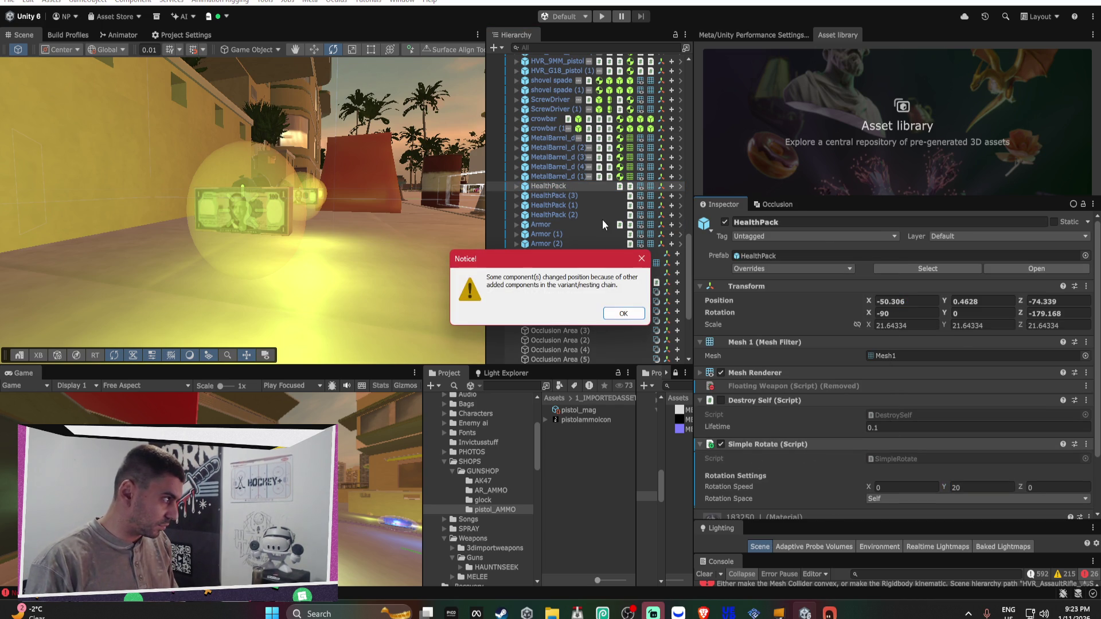
pyautogui.click(624, 313)
# Apply the added Simple Rotate to the Armor prefab as well
pyautogui.click(548, 234)
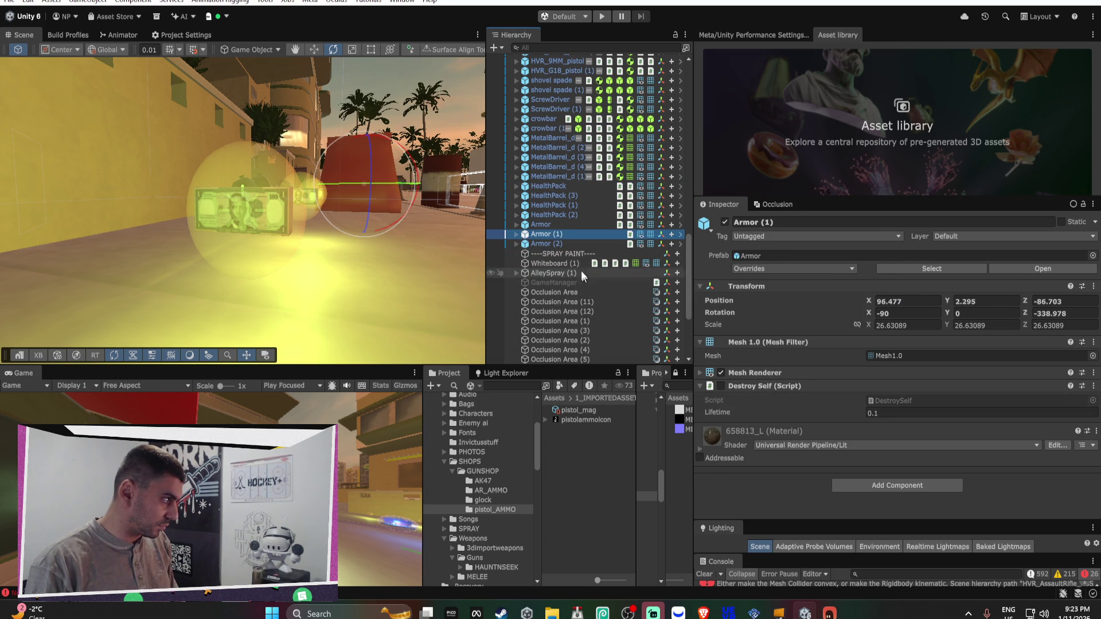
pyautogui.click(548, 223)
pyautogui.rightClick(746, 429)
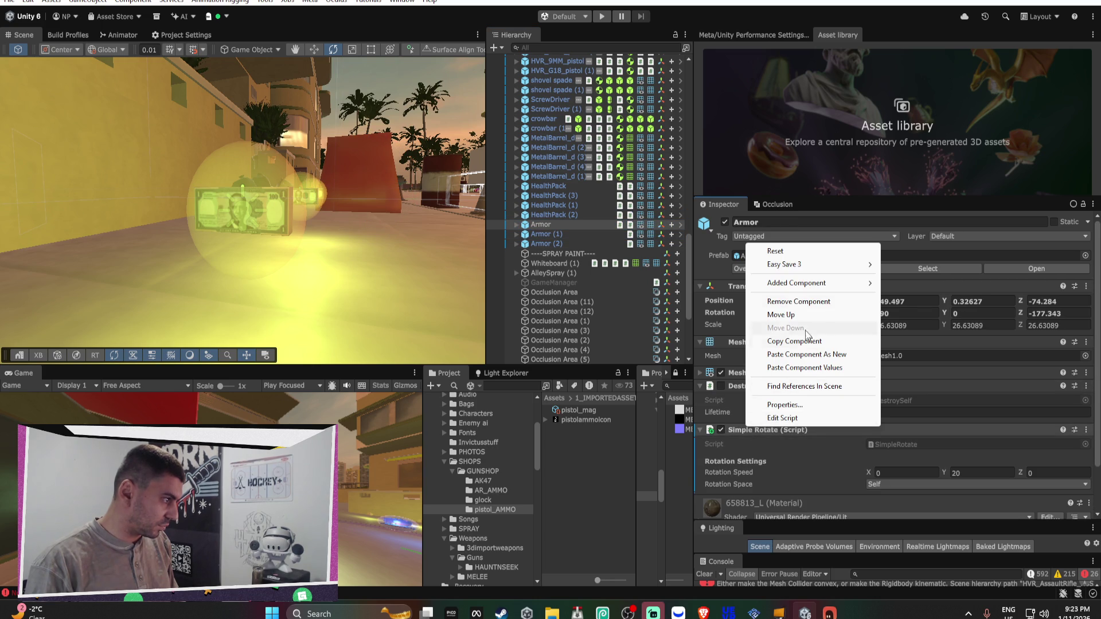
pyautogui.moveTo(808, 283)
pyautogui.click(907, 283)
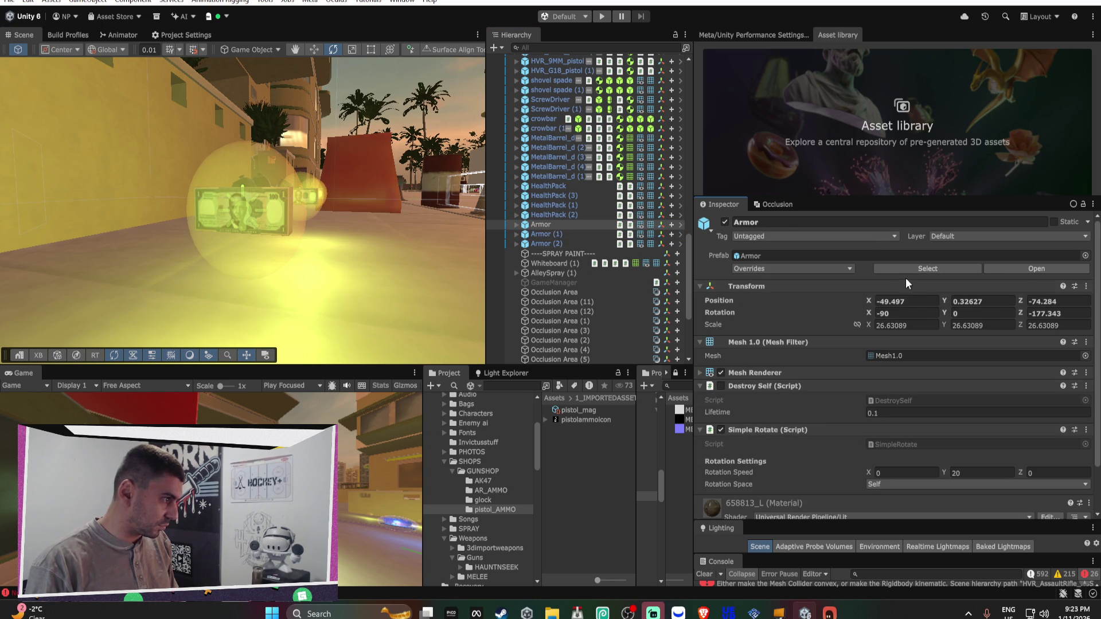
pyautogui.moveTo(518, 185)
pyautogui.mouseDown()
pyautogui.moveTo(286, 252)
pyautogui.moveTo(179, 297)
pyautogui.mouseUp()
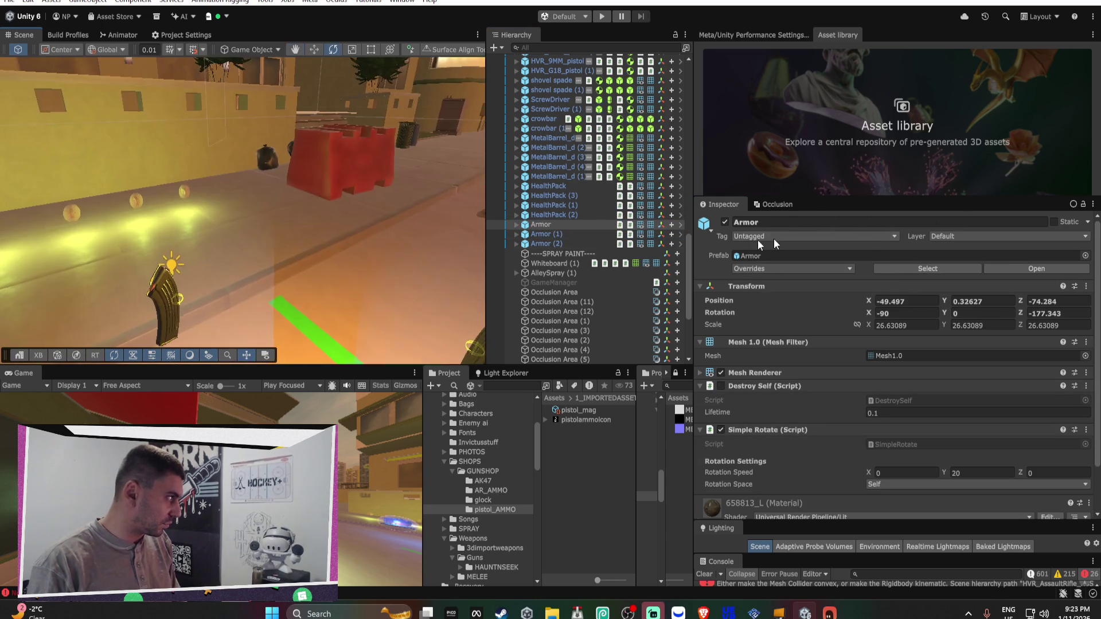
# Give the ammo magazine Simple Rotate at Y 20, Z 0 and apply it to the AK47_MAGAZINE prefab
pyautogui.click(179, 297)
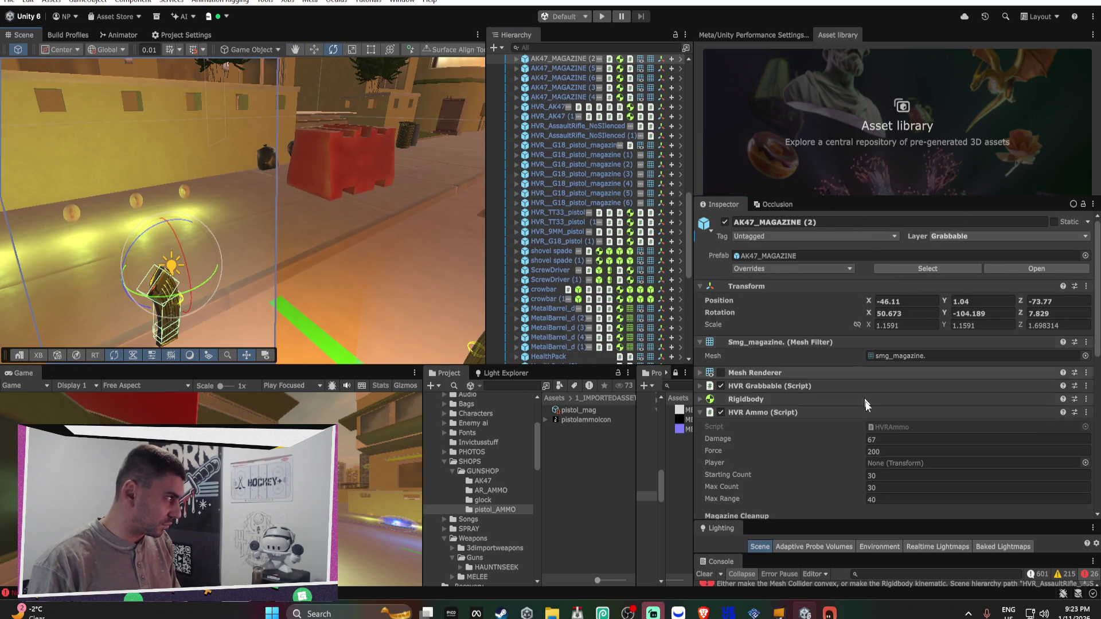
pyautogui.scroll(-10, 870, 454)
pyautogui.scroll(-3, 868, 424)
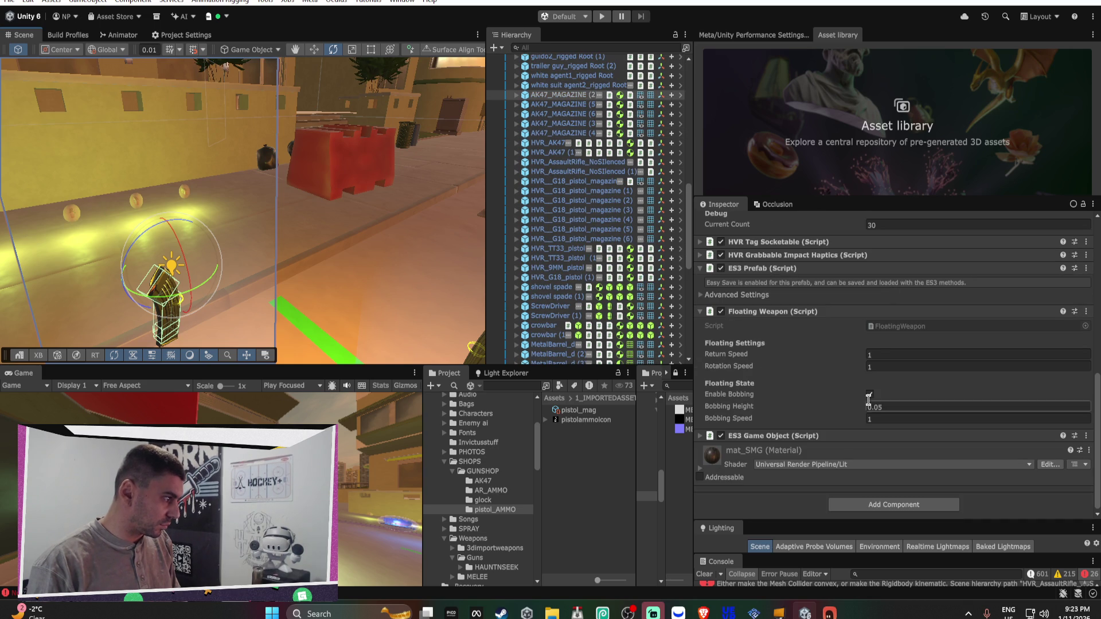
pyautogui.click(863, 500)
pyautogui.click(878, 476)
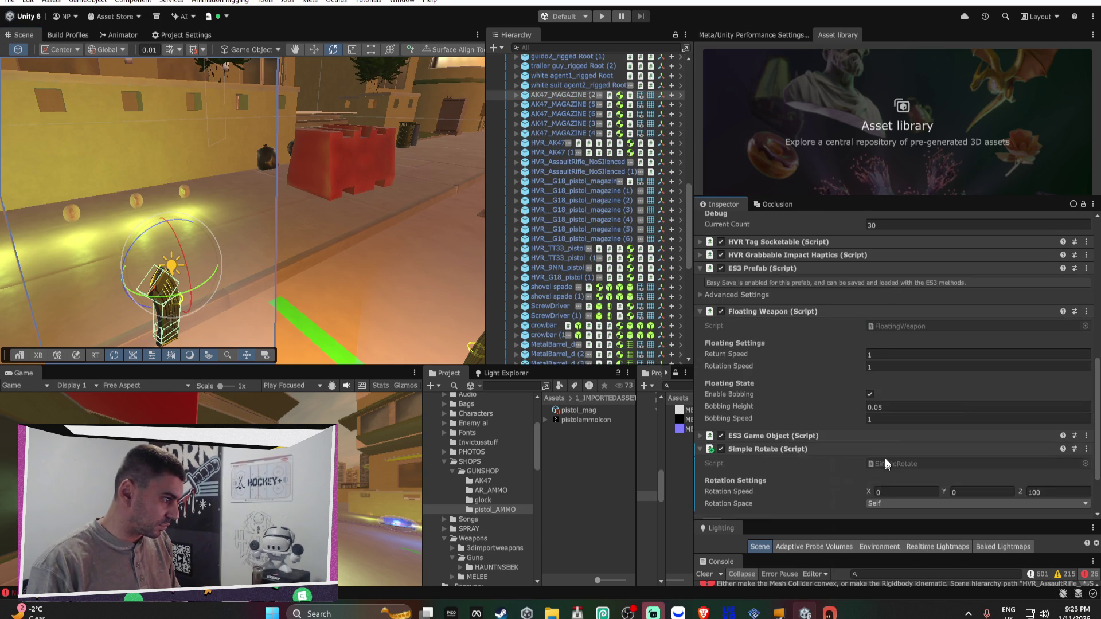
pyautogui.scroll(-2, 989, 469)
pyautogui.write('20')
pyautogui.click(1076, 458)
pyautogui.press('BackSpace')
pyautogui.write('0')
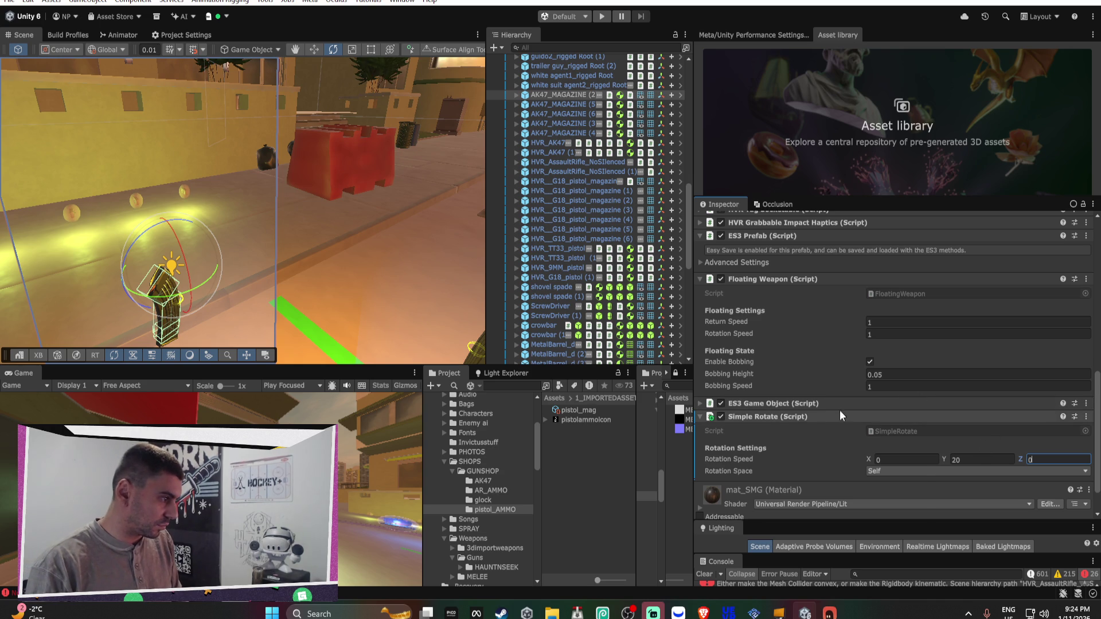
pyautogui.rightClick(791, 415)
pyautogui.moveTo(869, 457)
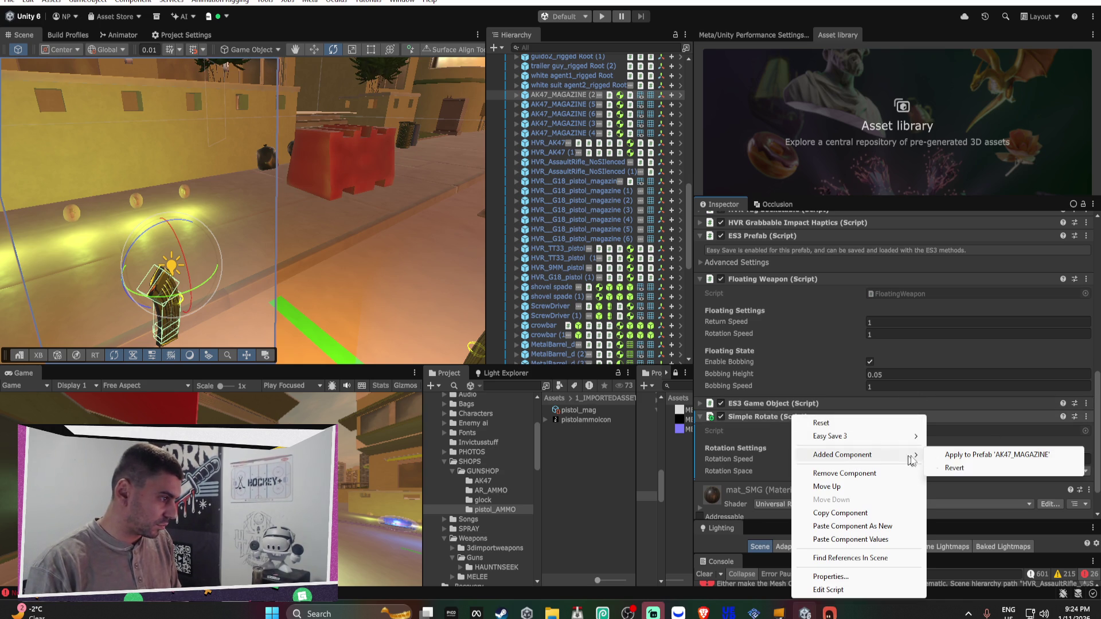
pyautogui.click(964, 456)
# Add Simple Rotate to HVR_AK47 with pasted values, set to Y 20, Z 0
pyautogui.moveTo(282, 249); pyautogui.dragTo(75, 164)
pyautogui.scroll(2, 605, 125)
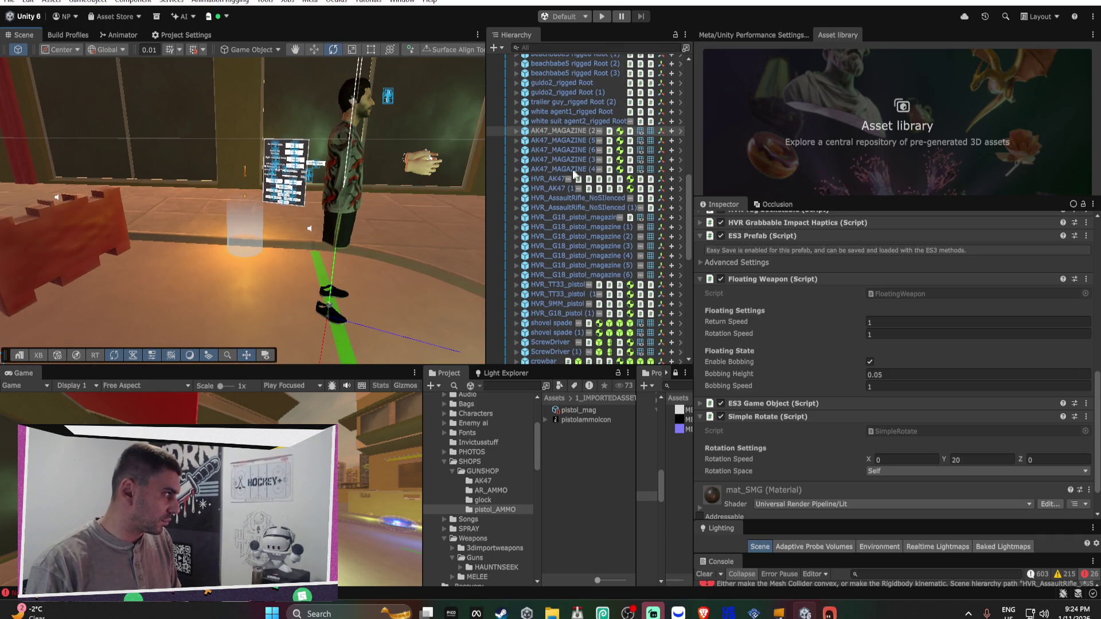
pyautogui.click(552, 179)
pyautogui.click(858, 505)
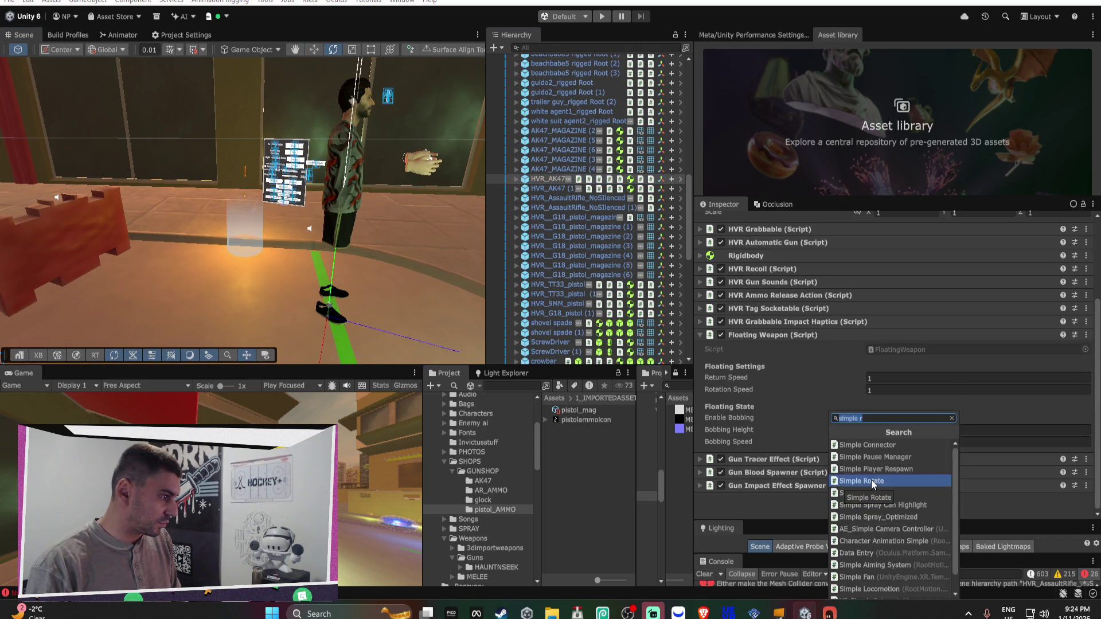
pyautogui.click(871, 481)
pyautogui.rightClick(782, 427)
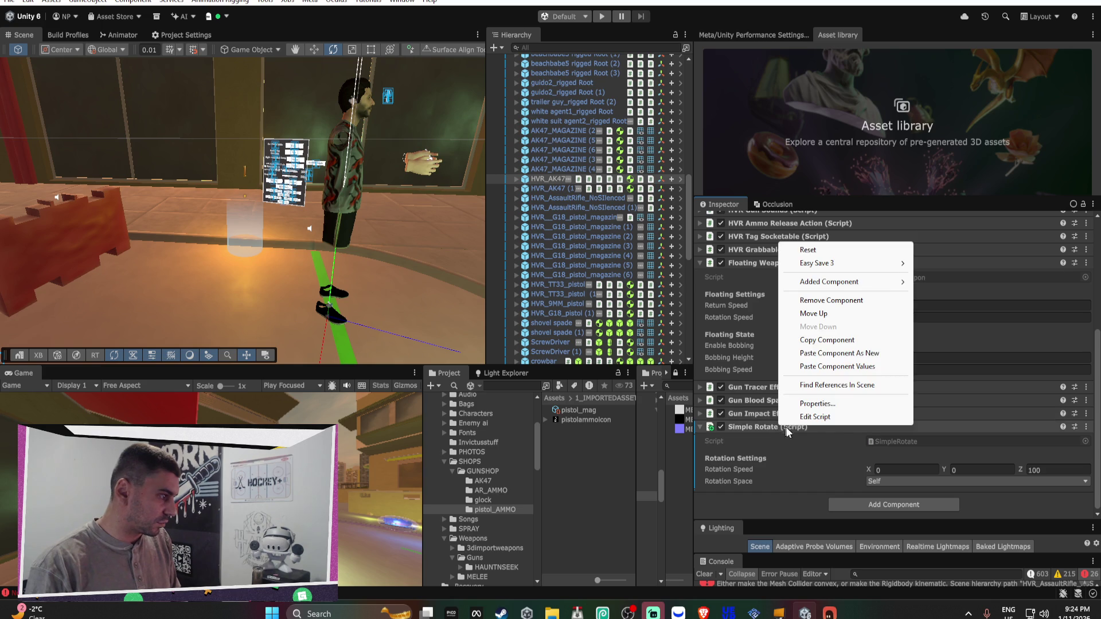
pyautogui.click(846, 367)
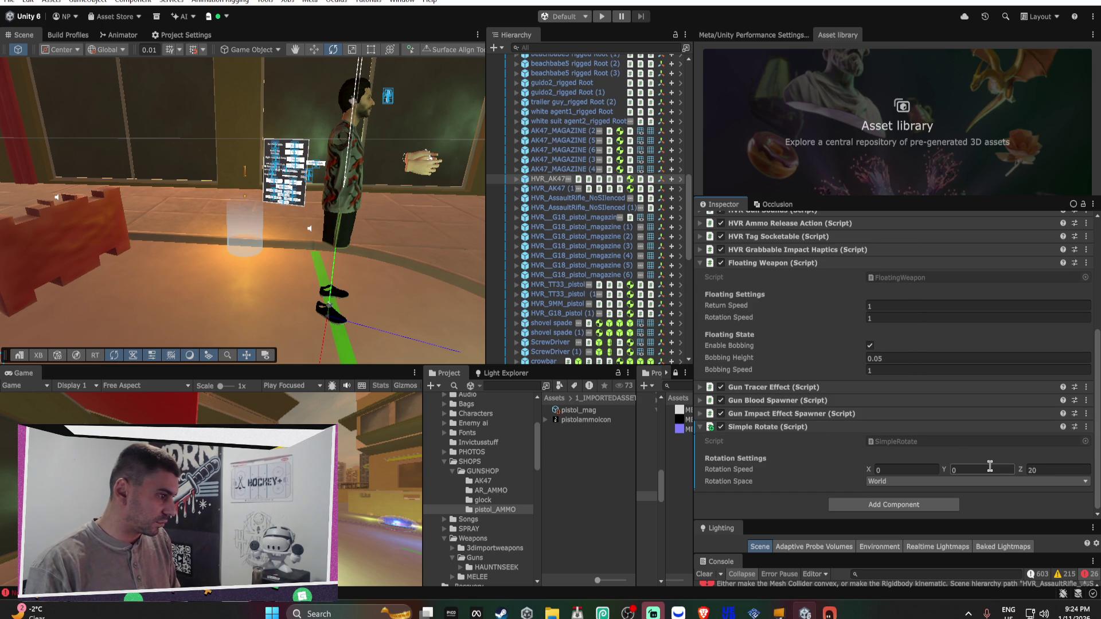
pyautogui.click(1058, 469)
pyautogui.write('0')
pyautogui.click(982, 469)
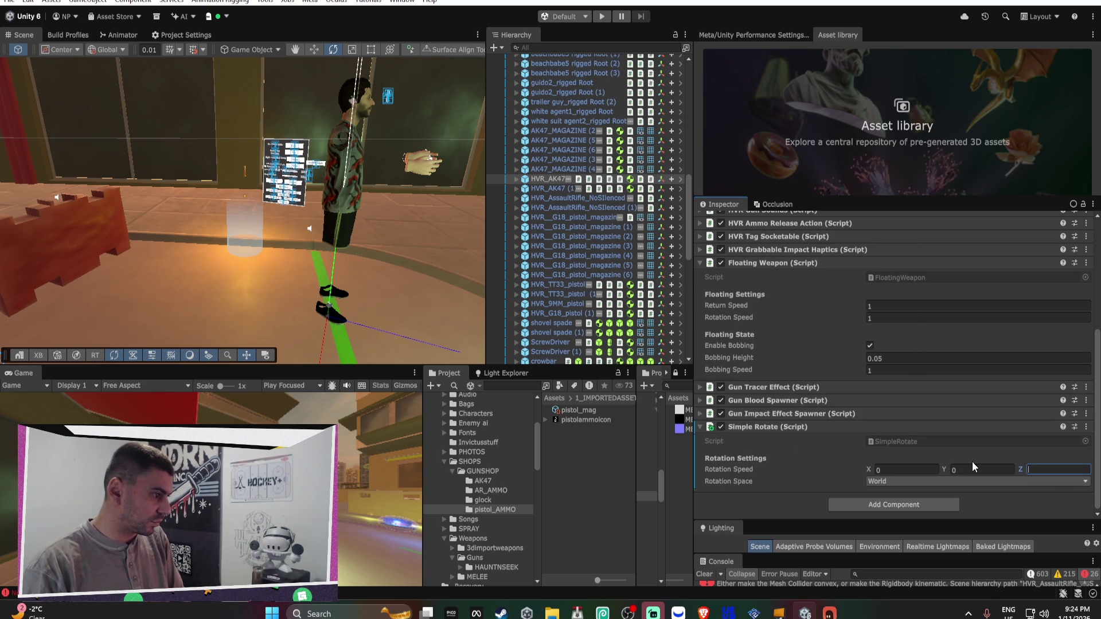
pyautogui.write('20')
# Copy the AK47's Simple Rotate settings and apply the component to its prefab
pyautogui.rightClick(810, 428)
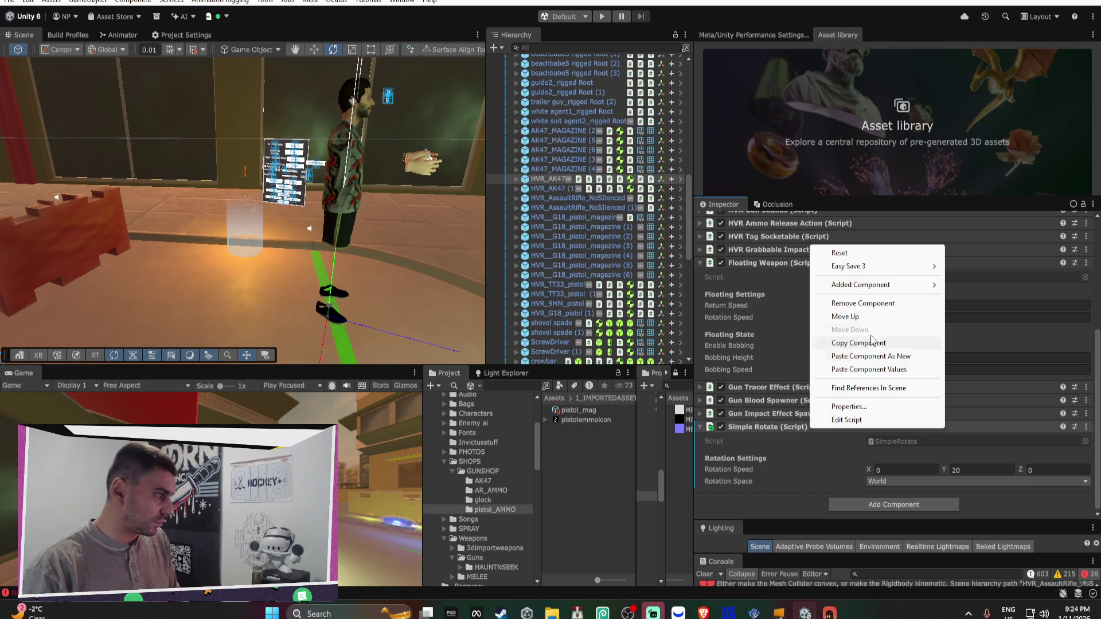
pyautogui.click(858, 342)
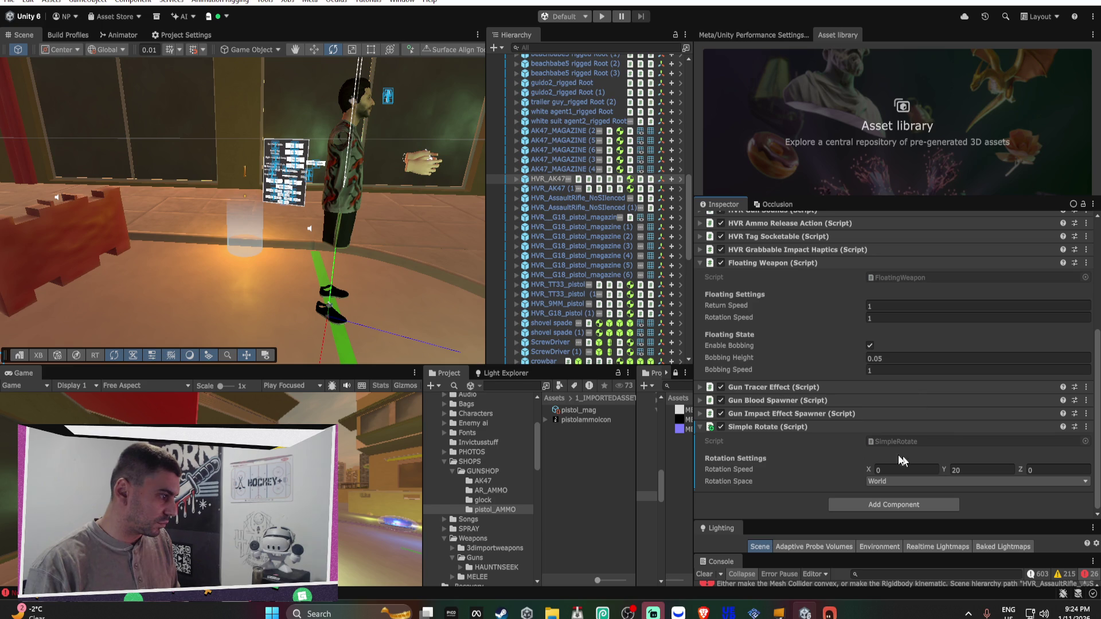
pyautogui.rightClick(794, 427)
pyautogui.moveTo(843, 280)
pyautogui.click(975, 285)
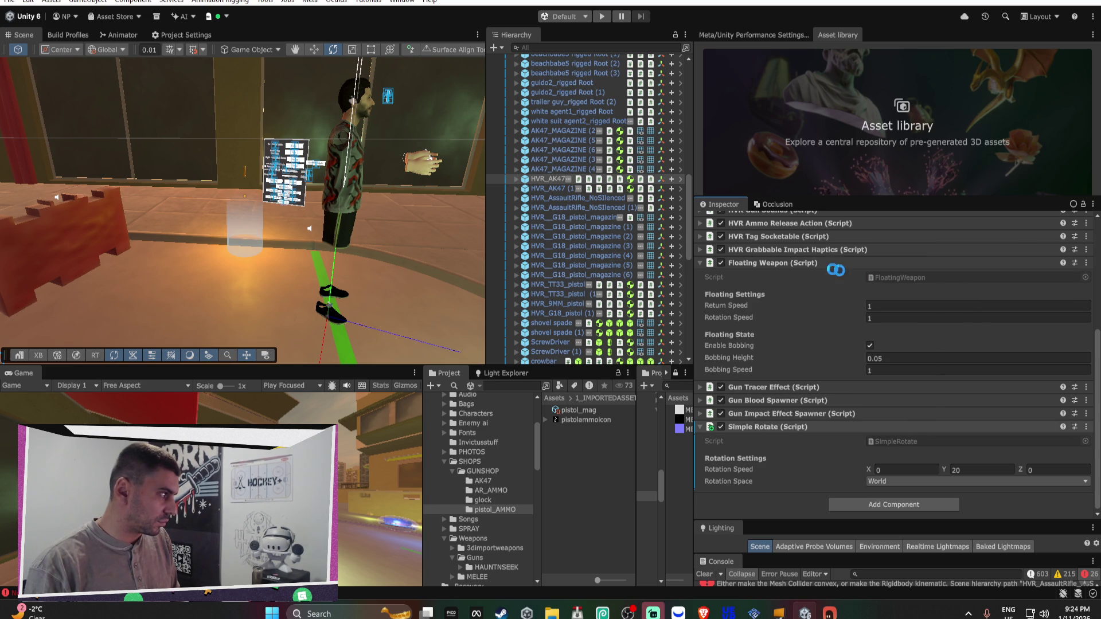
# Add Simple Rotate to HVR_AssaultRifle_NoSIlenced, paste the copied values, and apply to its prefab
pyautogui.click(556, 202)
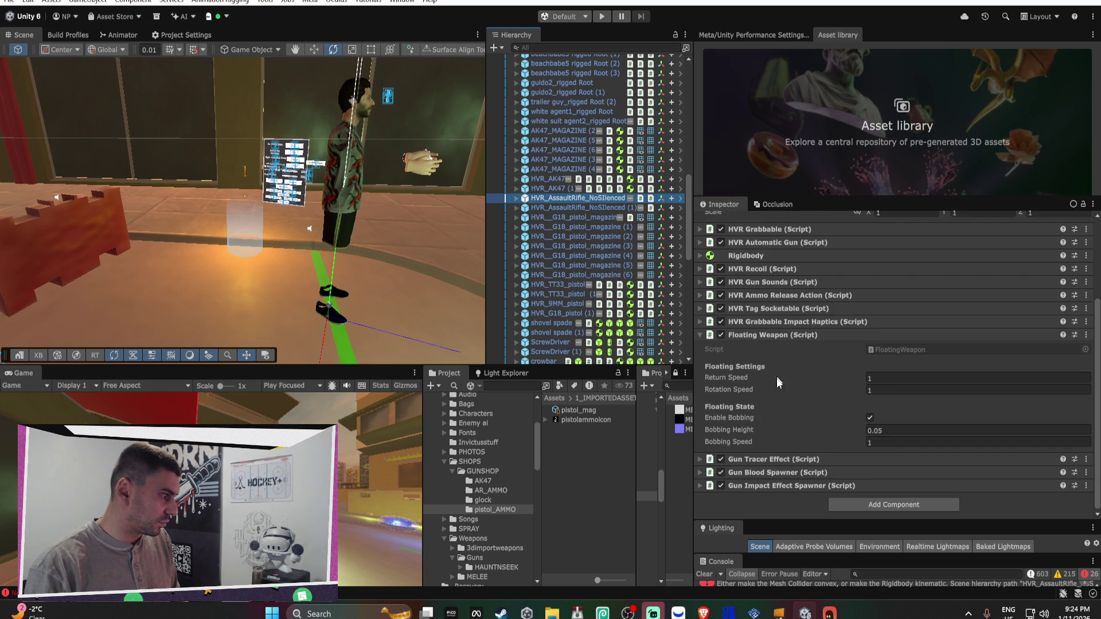
pyautogui.click(871, 507)
pyautogui.click(874, 481)
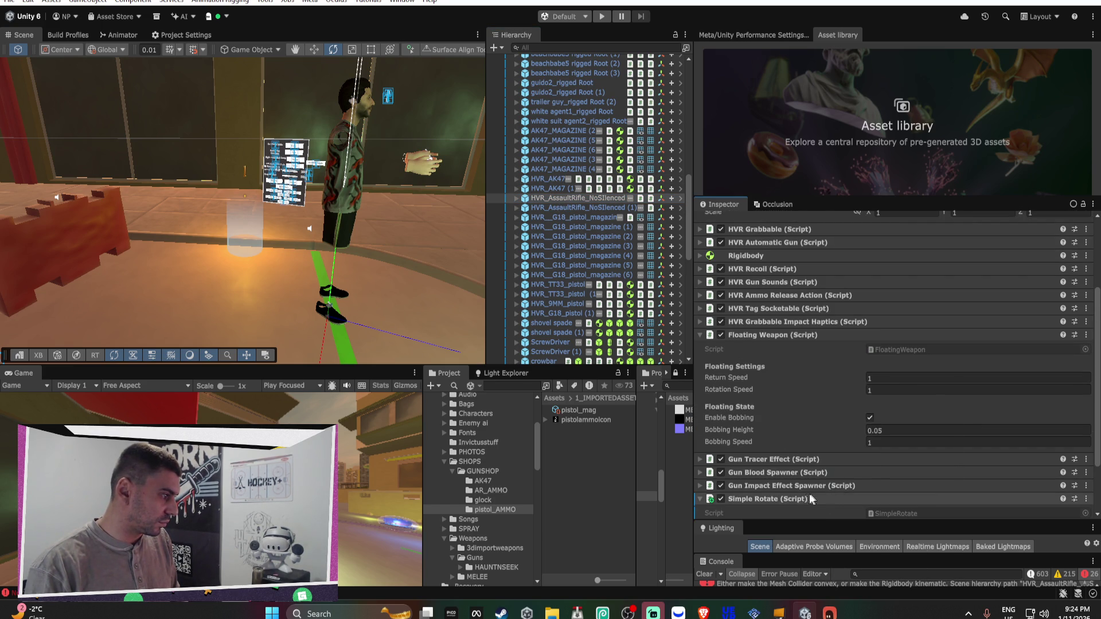
pyautogui.rightClick(797, 499)
pyautogui.click(856, 440)
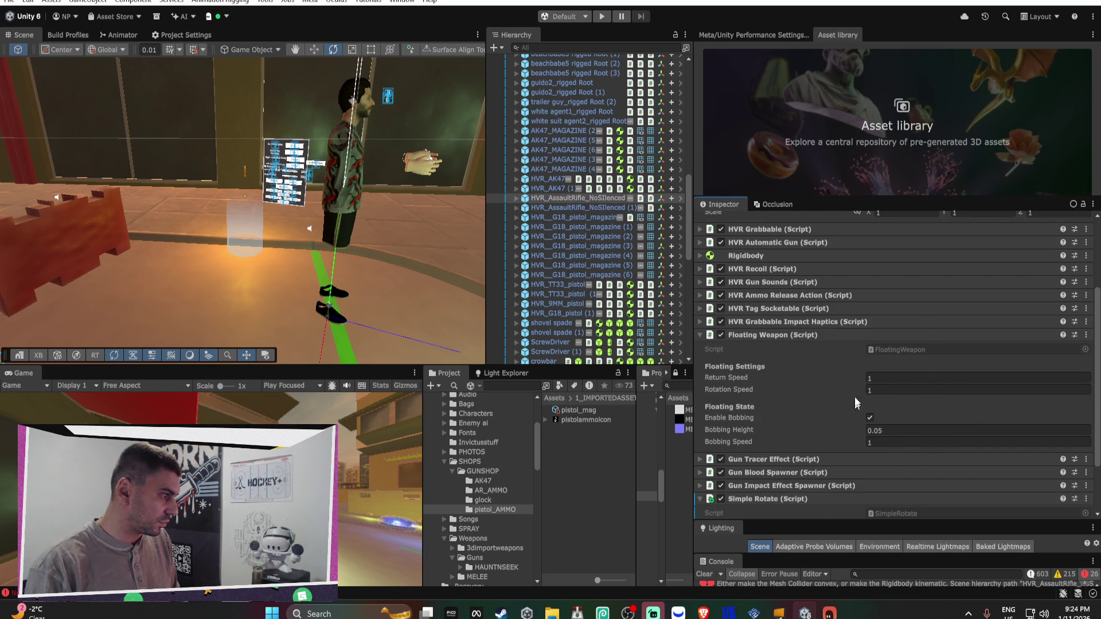
pyautogui.rightClick(783, 498)
pyautogui.moveTo(849, 354)
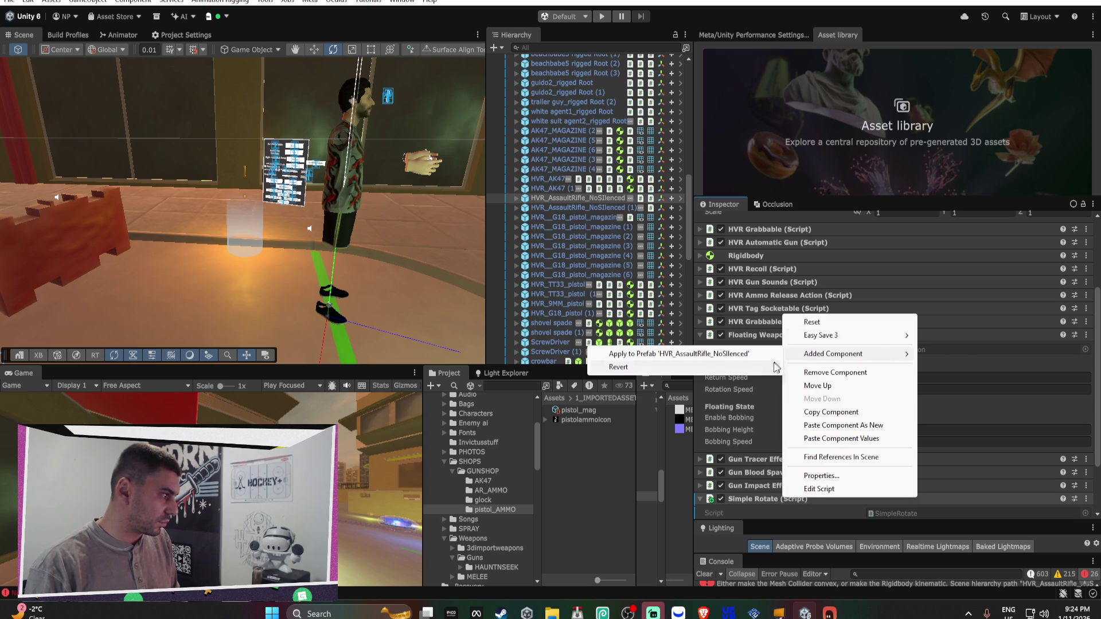
pyautogui.click(688, 368)
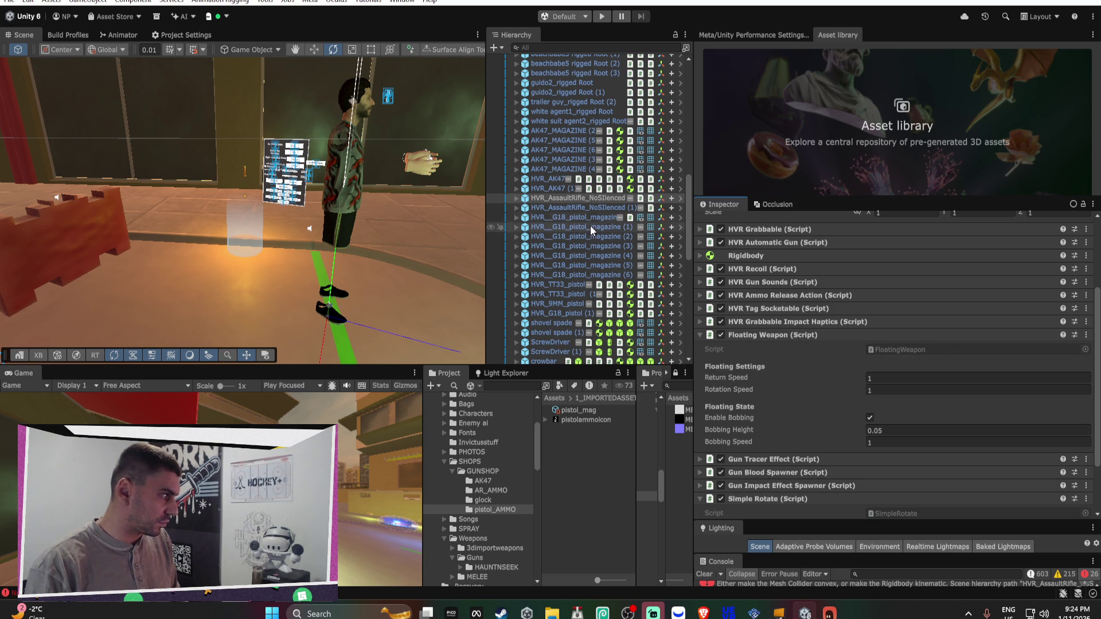
# Add Simple Rotate with pasted values to HVR_G18_pistol_magazine (6) and apply to its prefab
pyautogui.click(585, 276)
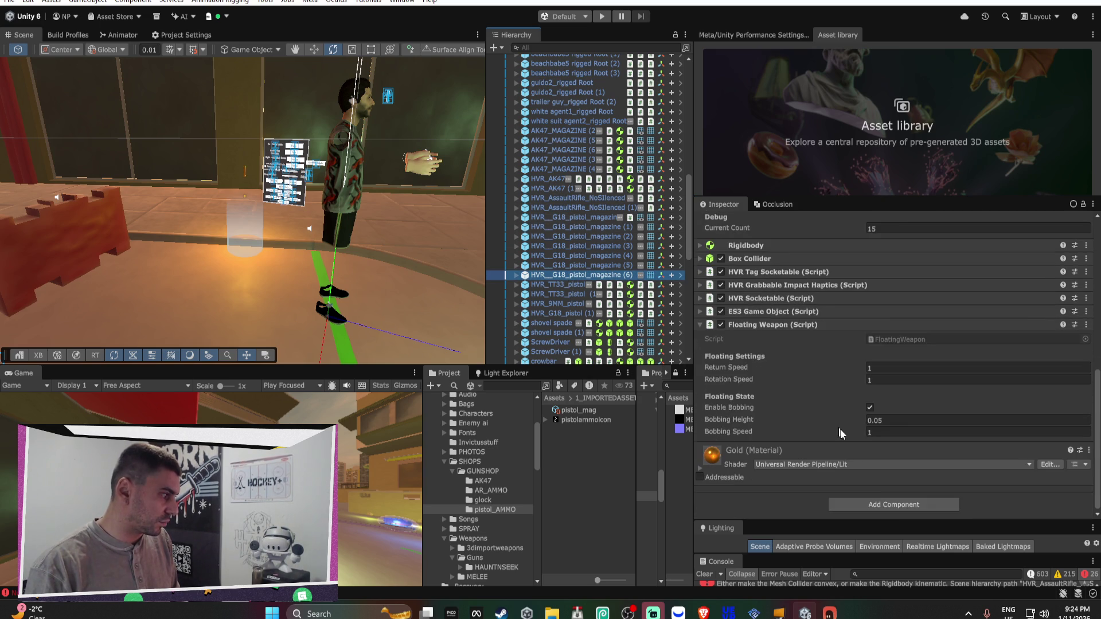
pyautogui.click(893, 507)
pyautogui.click(878, 481)
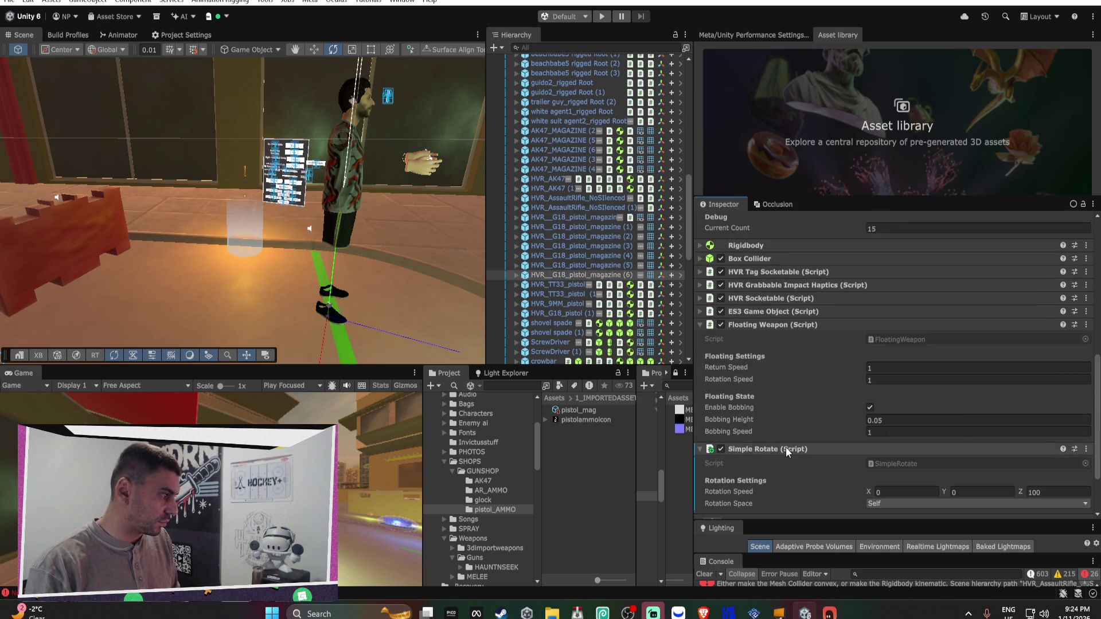
pyautogui.rightClick(787, 450)
pyautogui.click(814, 387)
pyautogui.rightClick(843, 448)
pyautogui.moveTo(837, 305)
pyautogui.click(748, 306)
# Add Simple Rotate with pasted values to HVR_TT33_pistol and apply to its prefab
pyautogui.click(559, 285)
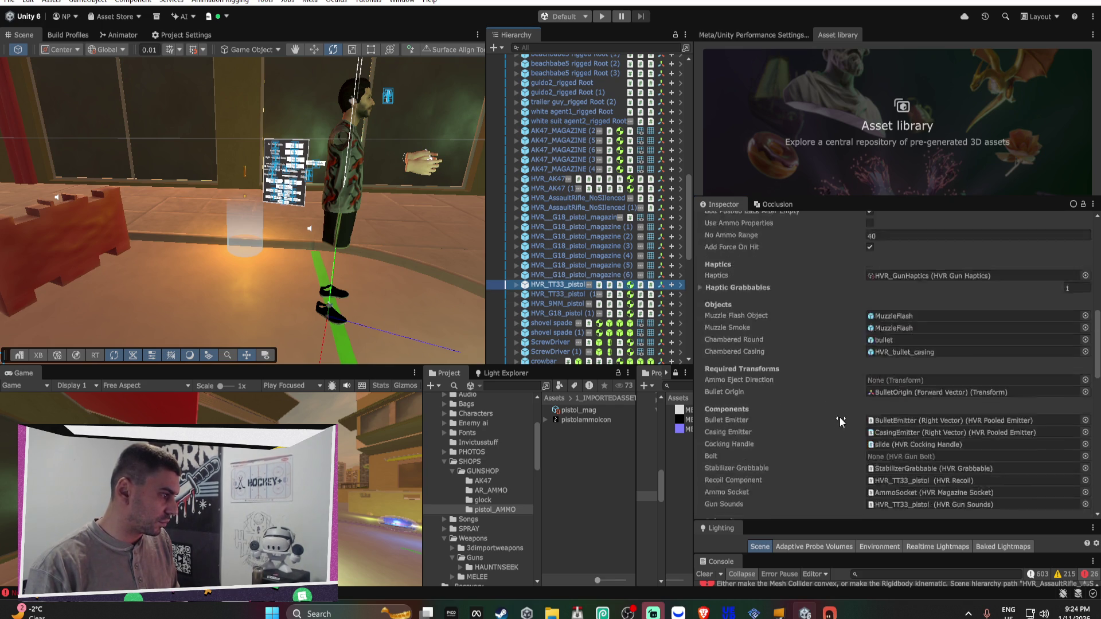
pyautogui.scroll(-5, 891, 485)
pyautogui.click(887, 500)
pyautogui.click(863, 502)
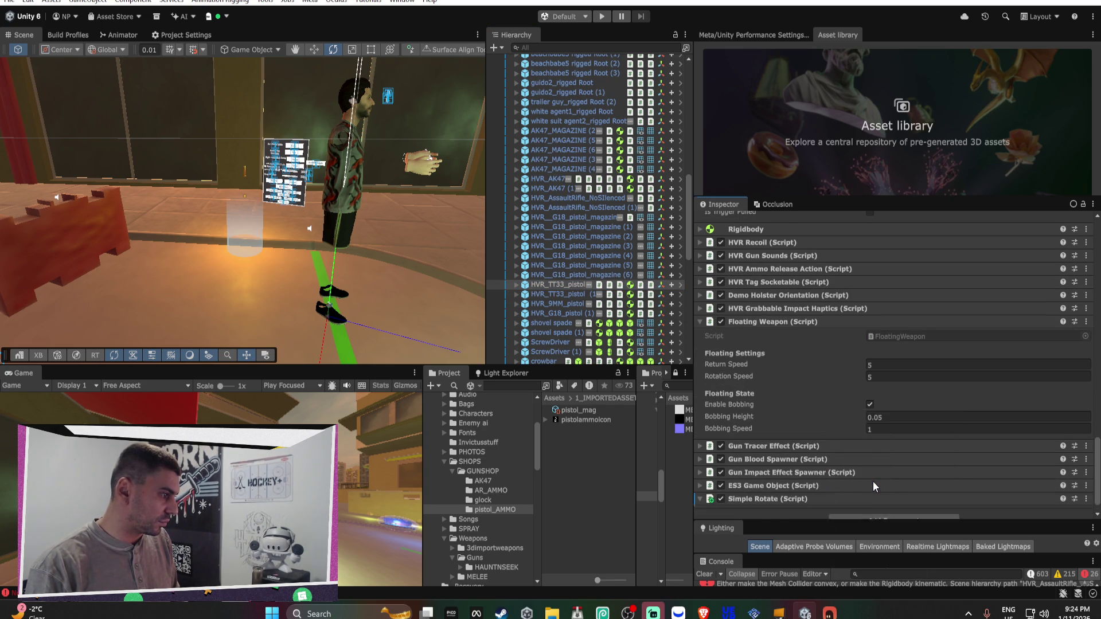
pyautogui.rightClick(777, 425)
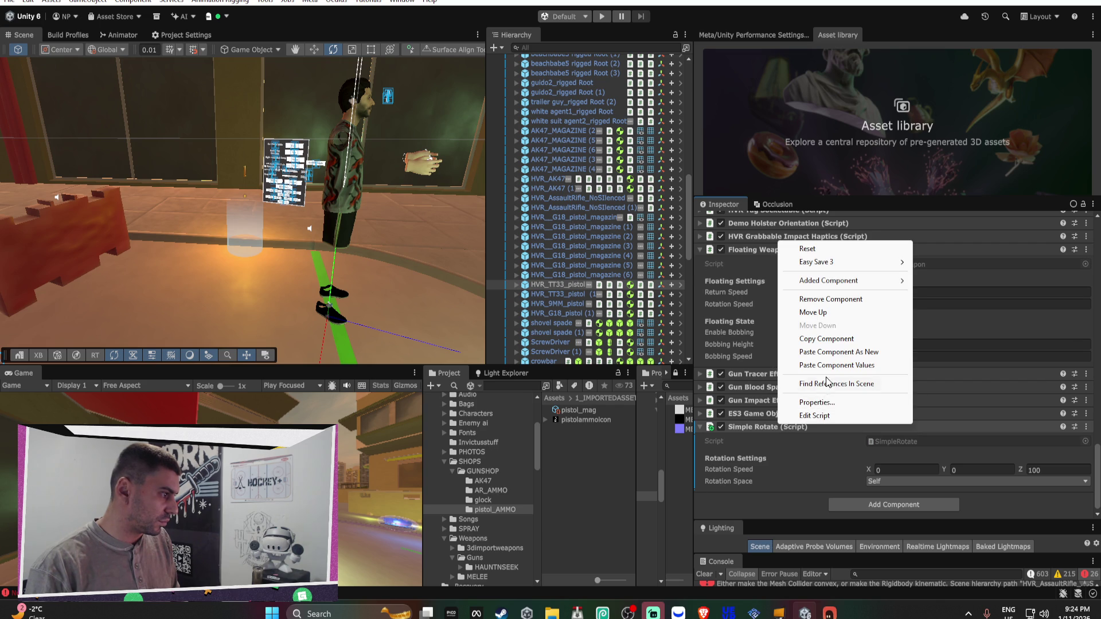
pyautogui.click(832, 367)
pyautogui.rightClick(767, 427)
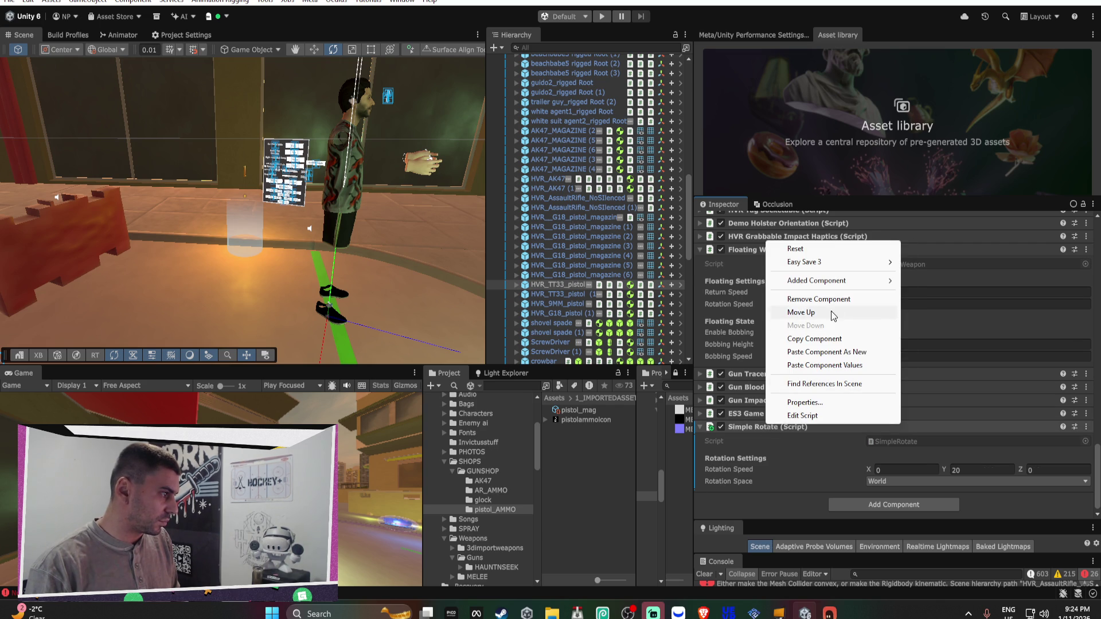
pyautogui.moveTo(828, 284)
pyautogui.click(952, 281)
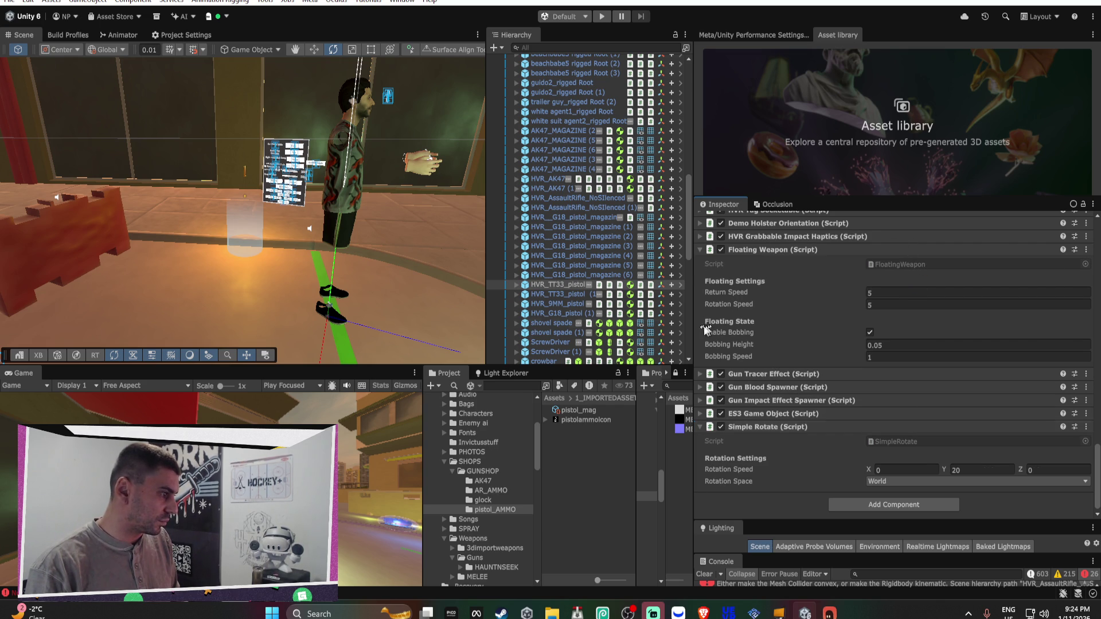
# Add Simple Rotate with pasted values to HVR_9MM_pistol and apply to its prefab
pyautogui.click(568, 305)
pyautogui.click(865, 499)
pyautogui.click(876, 472)
pyautogui.scroll(-3, 860, 477)
pyautogui.rightClick(774, 424)
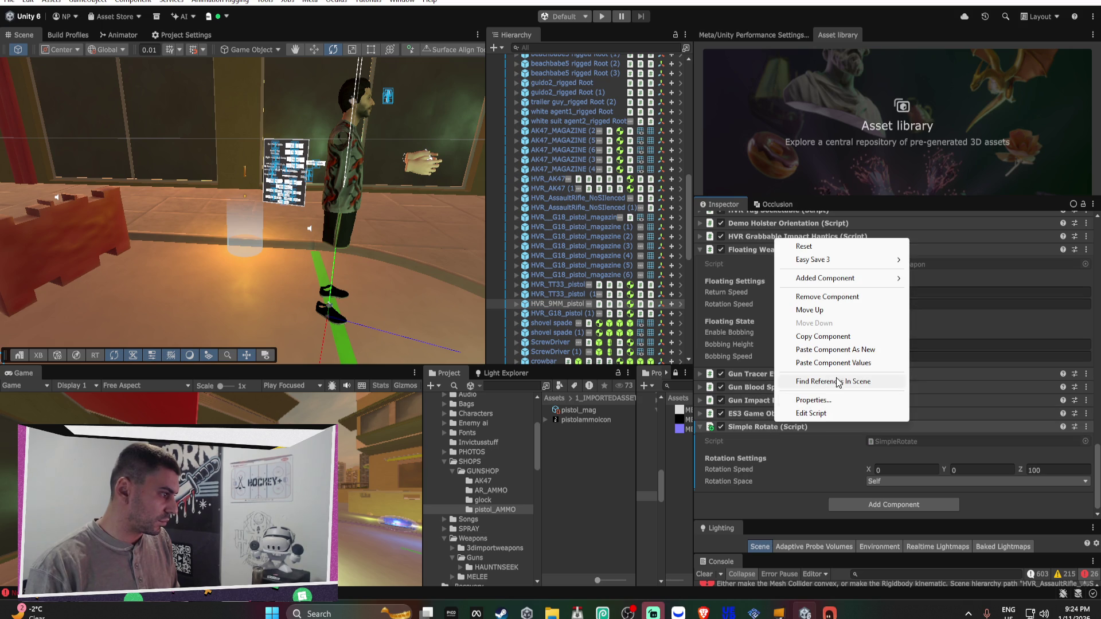
pyautogui.click(843, 363)
pyautogui.rightClick(780, 427)
pyautogui.moveTo(860, 283)
pyautogui.click(924, 283)
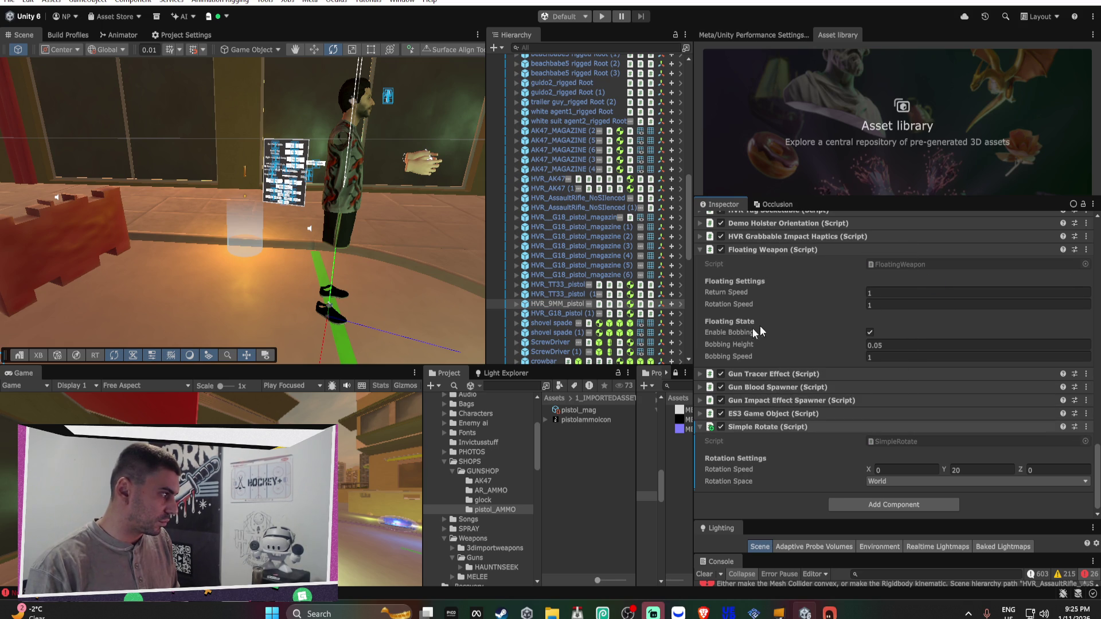
pyautogui.click(573, 314)
# Add Simple Rotate with the copied settings to the G18 pistol and apply it to its prefab
pyautogui.click(903, 504)
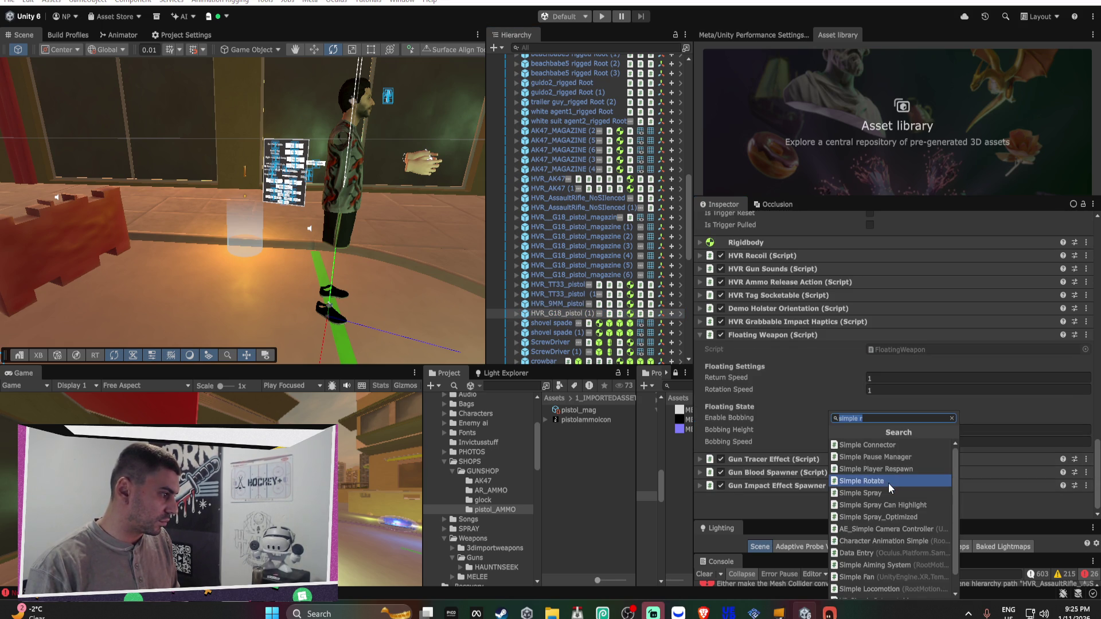
pyautogui.click(887, 482)
pyautogui.rightClick(817, 429)
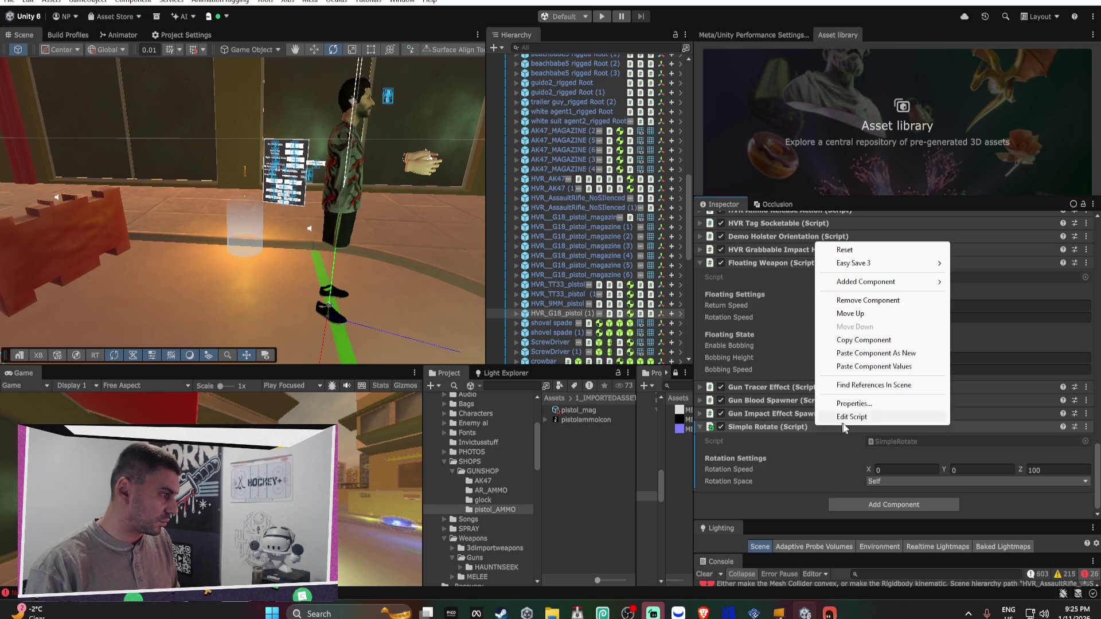
pyautogui.click(869, 367)
pyautogui.rightClick(805, 430)
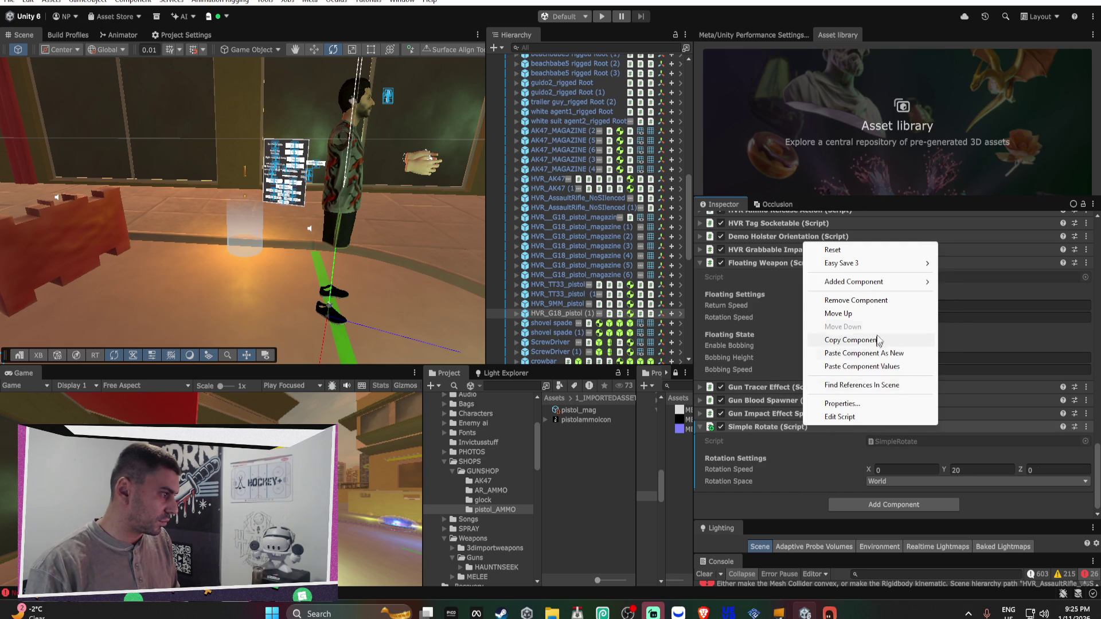
pyautogui.moveTo(860, 281)
pyautogui.click(949, 282)
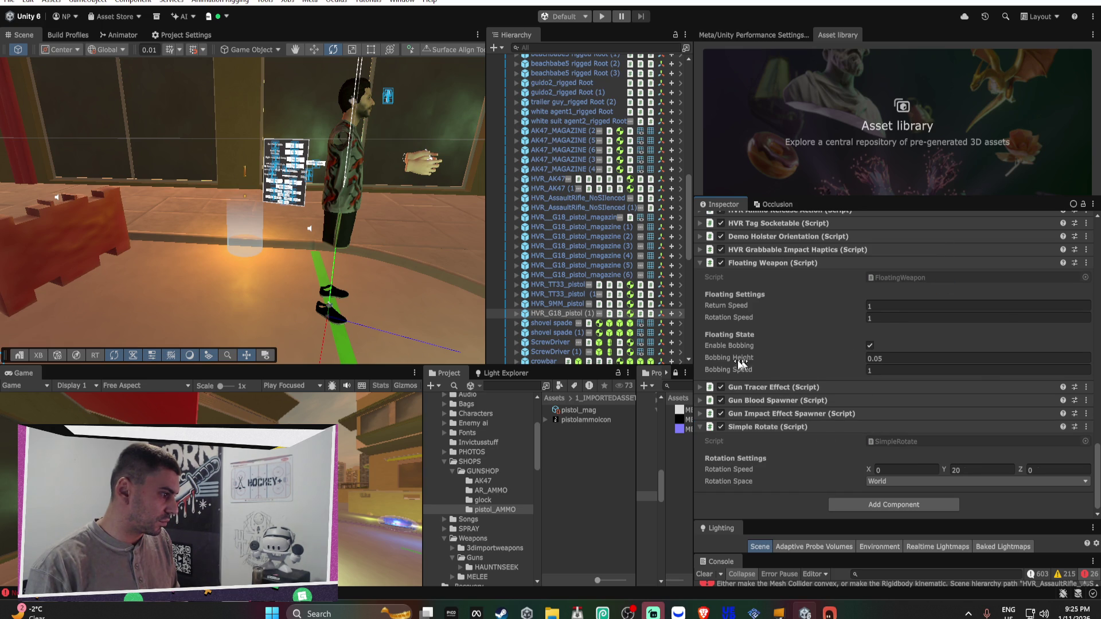
# Give the shovel spade a Simple Rotate with the copied values and apply it to its prefab
pyautogui.scroll(-2, 555, 318)
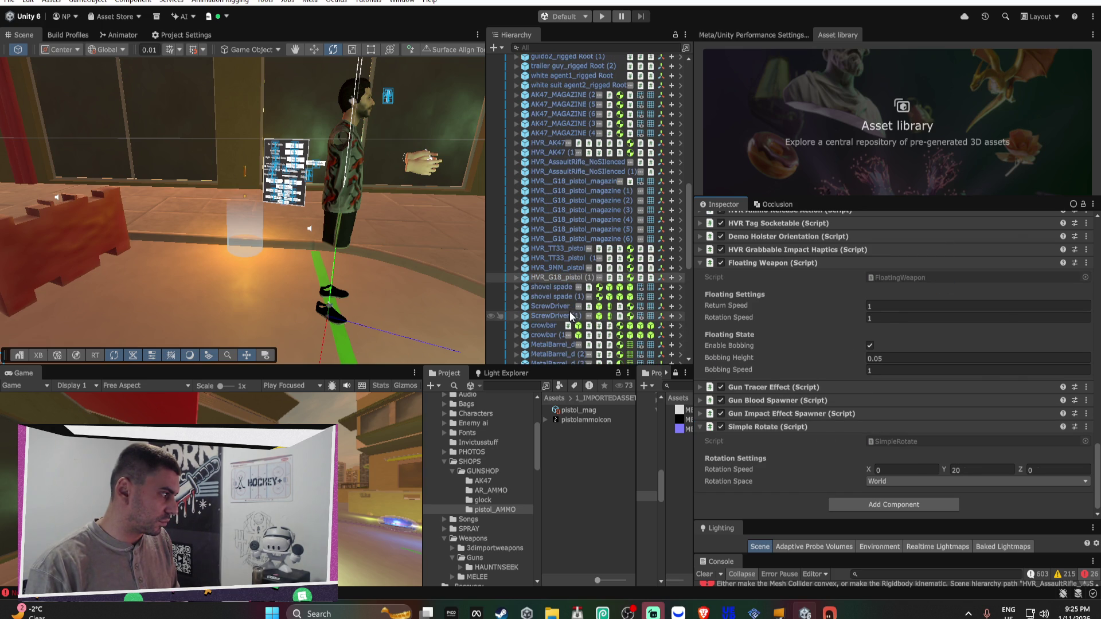
pyautogui.click(563, 286)
pyautogui.click(876, 507)
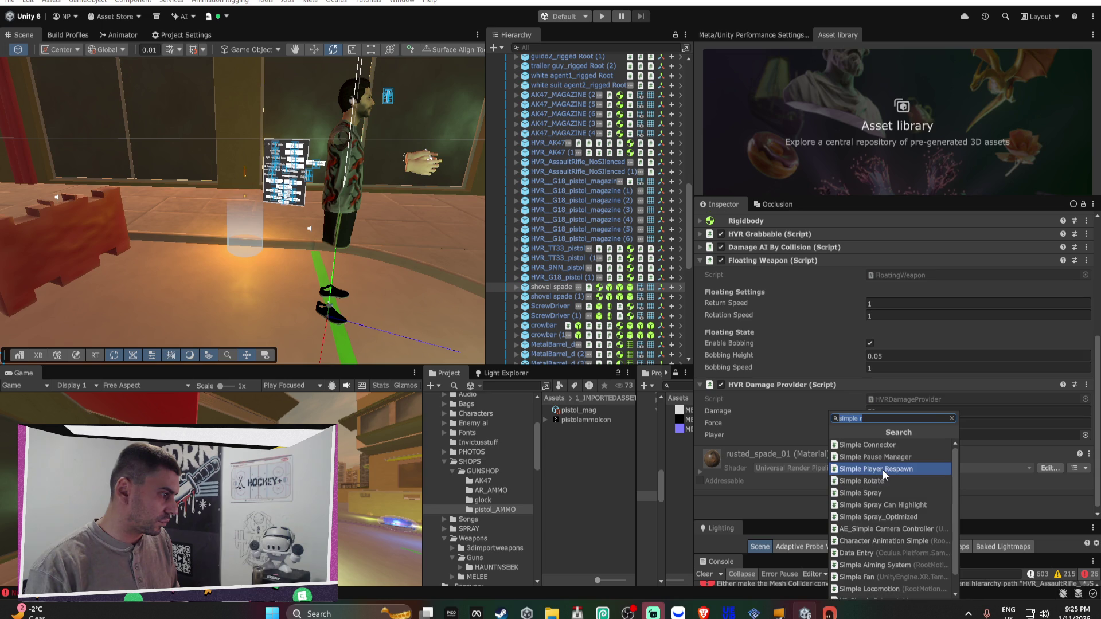
pyautogui.click(886, 479)
pyautogui.scroll(-3, 887, 476)
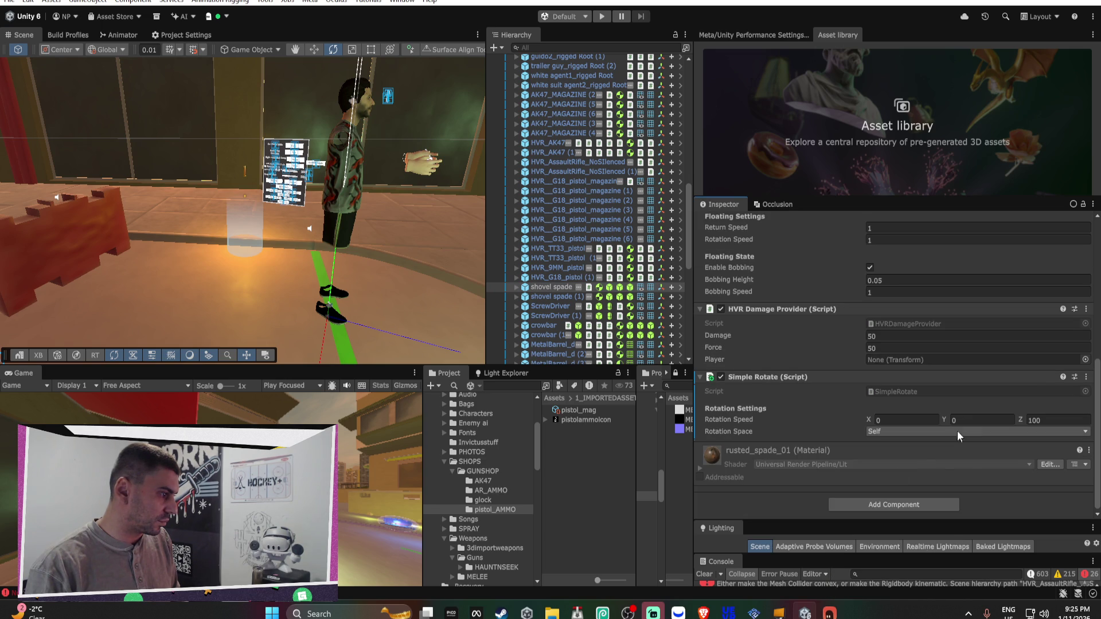
pyautogui.rightClick(835, 379)
pyautogui.click(900, 496)
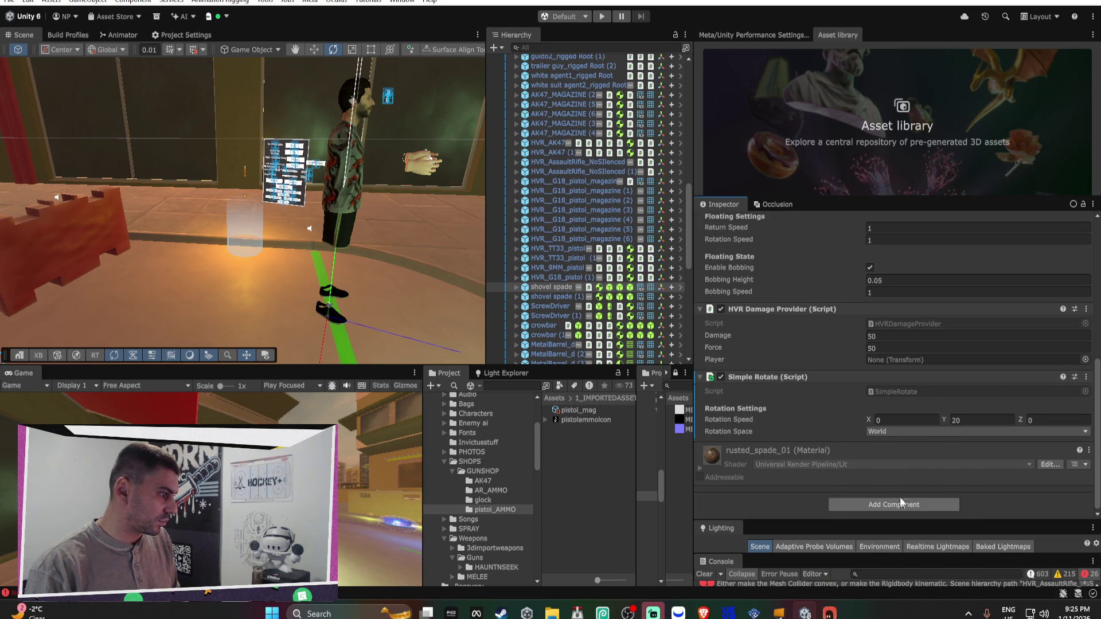
pyautogui.rightClick(792, 376)
pyautogui.moveTo(793, 421)
pyautogui.click(948, 417)
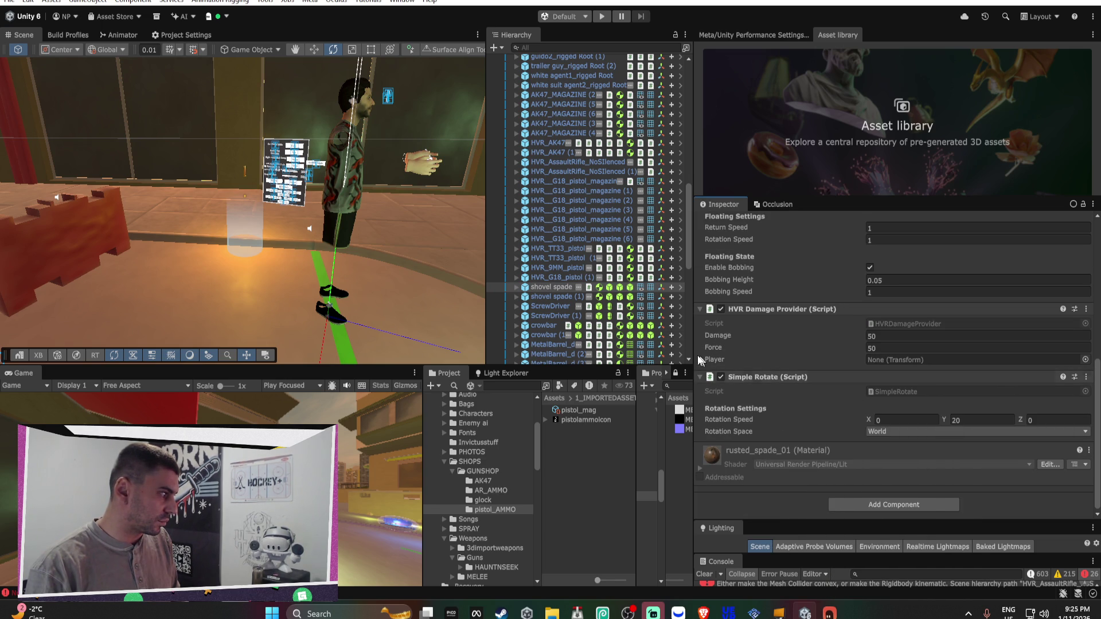
# Add Simple Rotate at 20 on Y in World space to the crowbar and apply it to its prefab
pyautogui.click(554, 309)
pyautogui.scroll(-3, 830, 423)
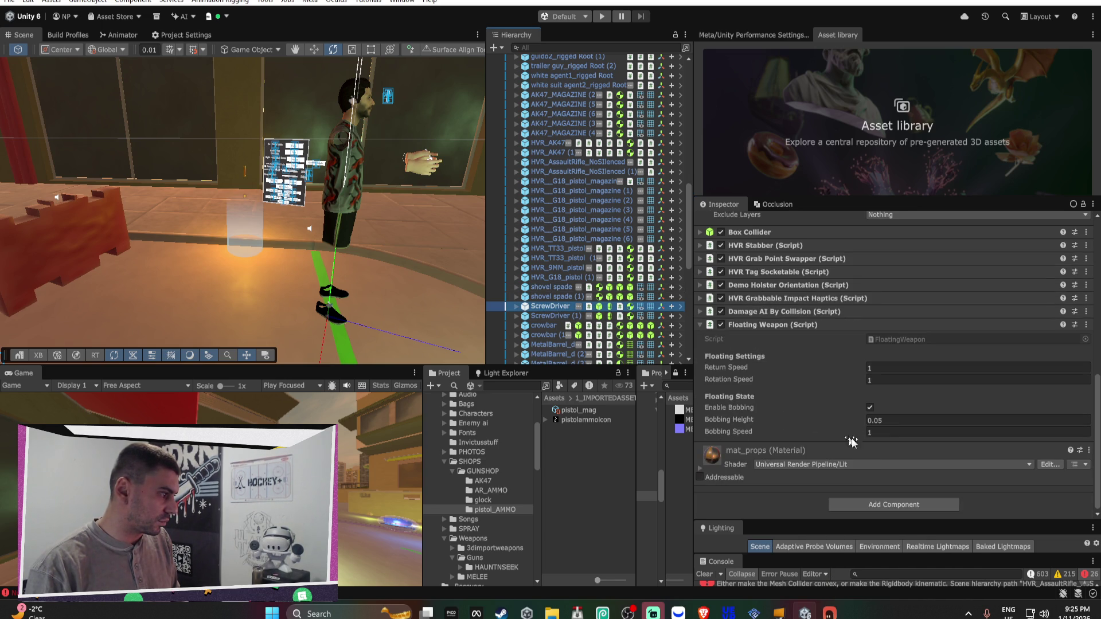
pyautogui.click(890, 504)
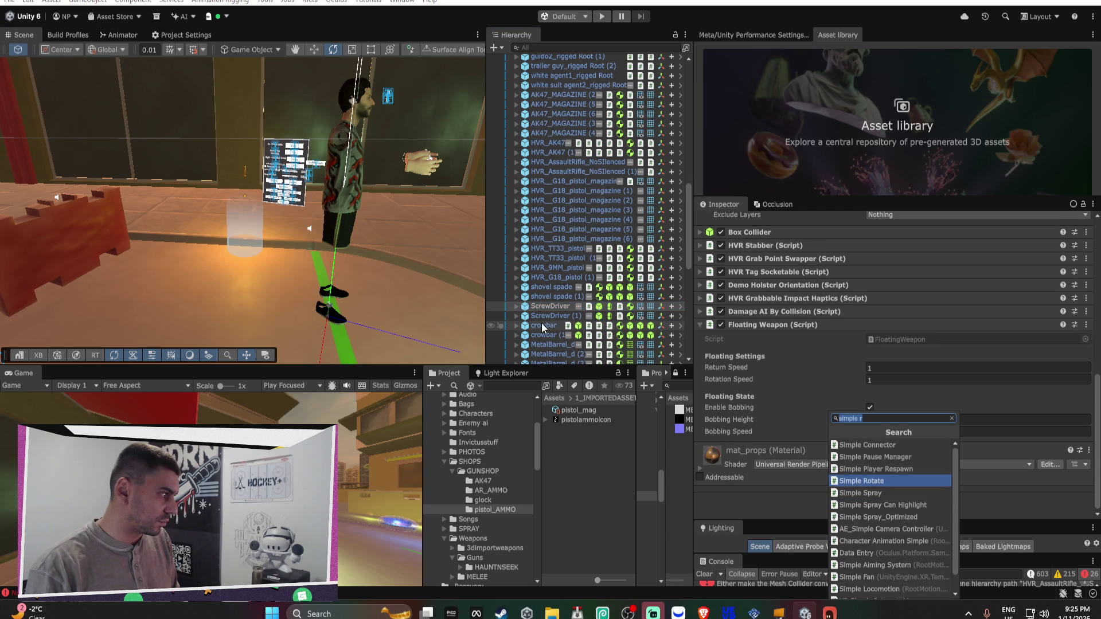
pyautogui.click(541, 324)
pyautogui.click(865, 505)
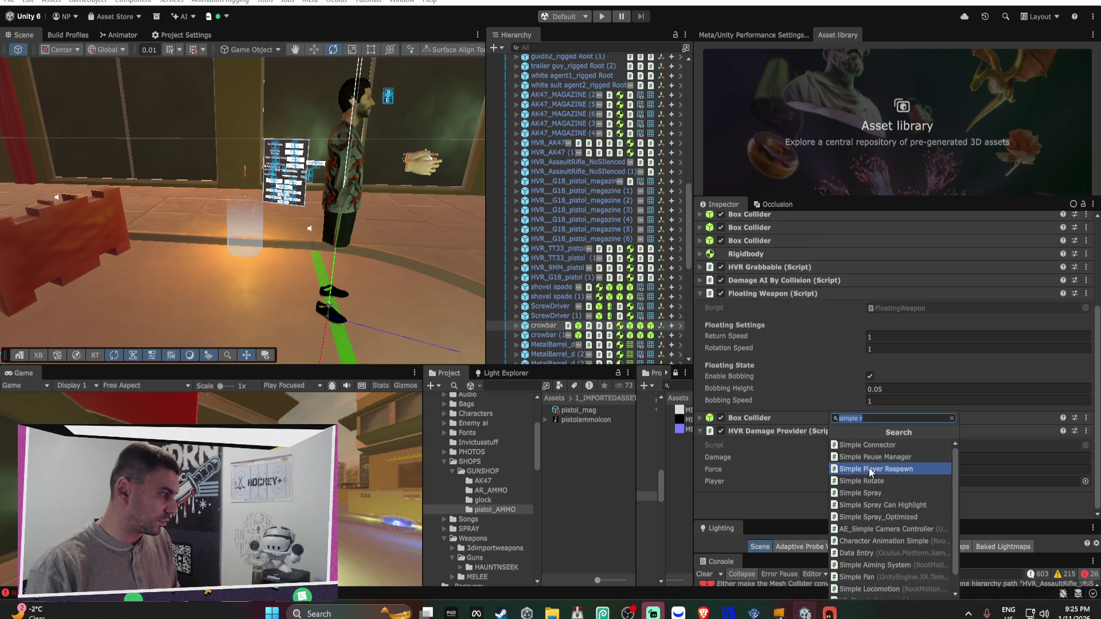
pyautogui.click(879, 446)
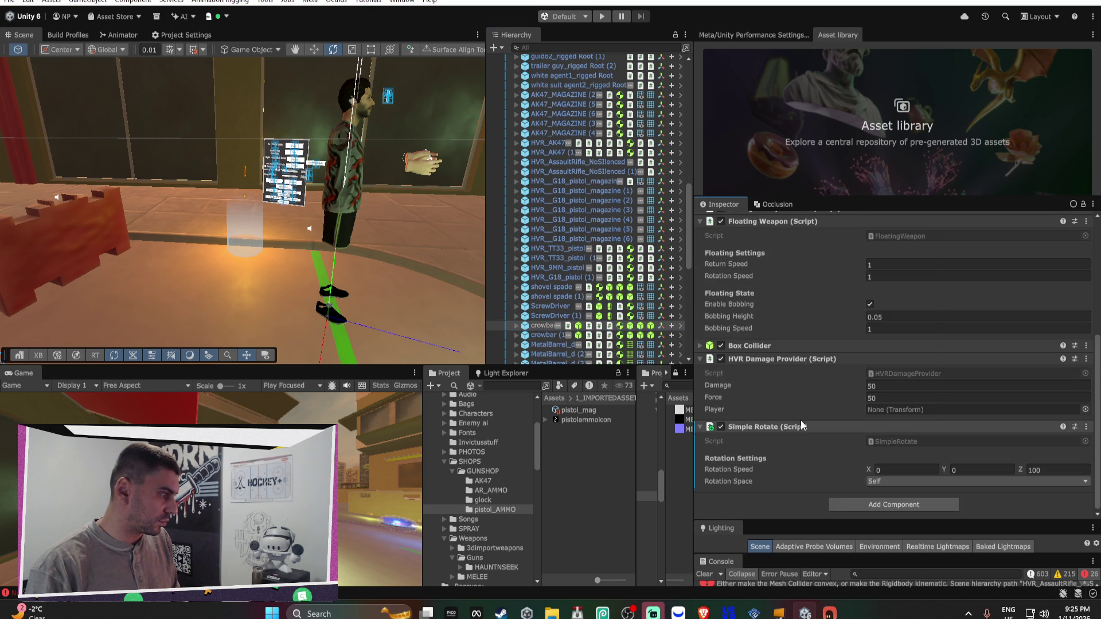
pyautogui.rightClick(800, 424)
pyautogui.click(871, 361)
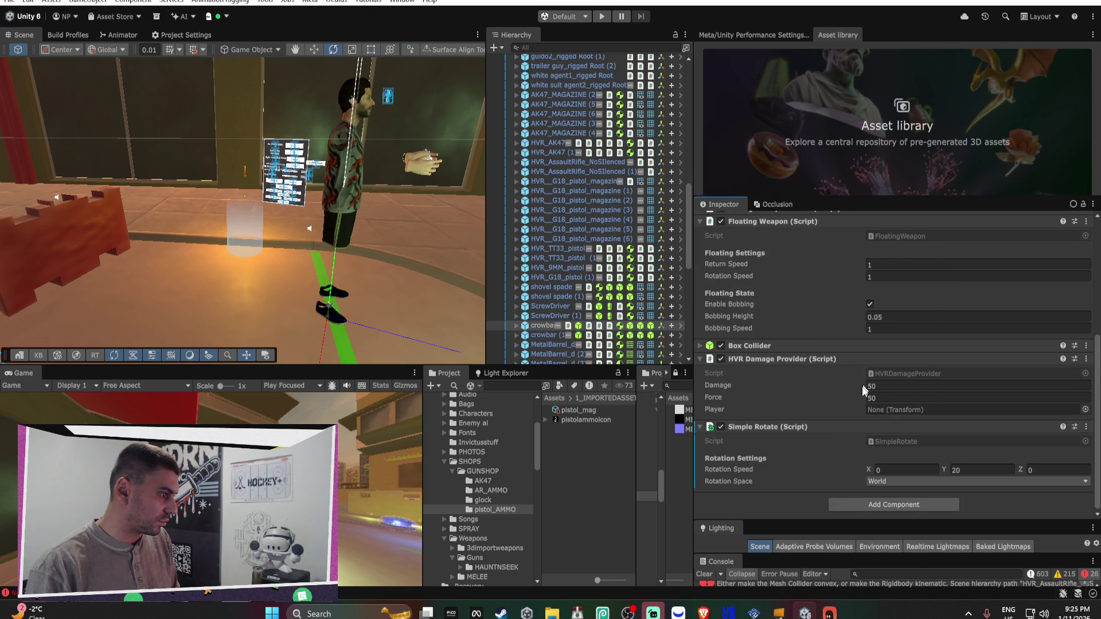
pyautogui.rightClick(797, 431)
pyautogui.moveTo(854, 284)
pyautogui.click(975, 284)
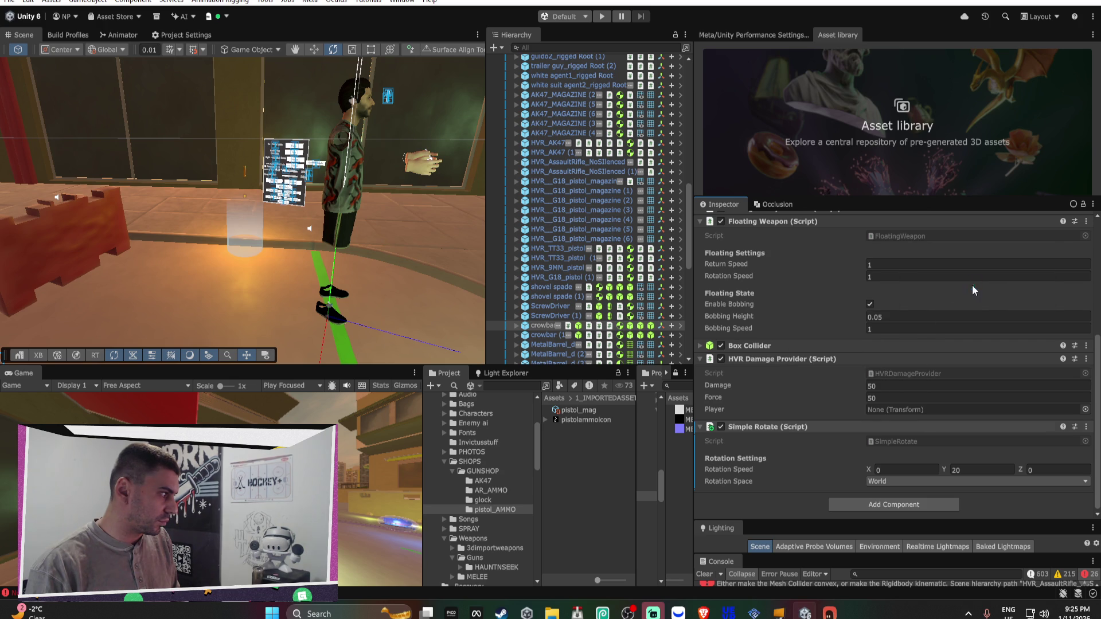
pyautogui.press('f')
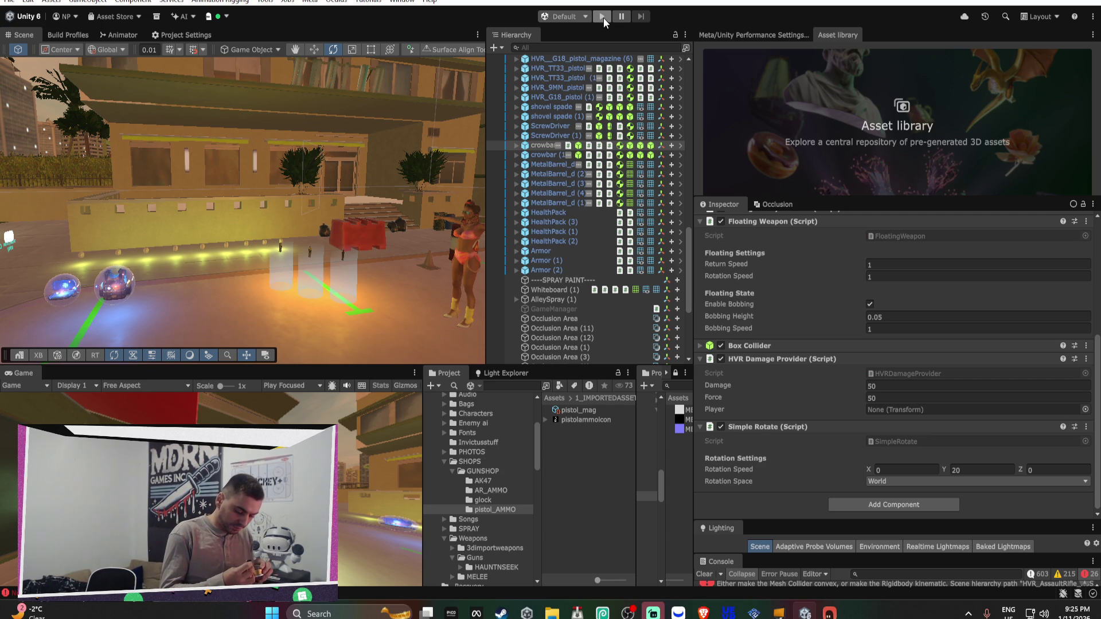
# Switch to a File Explorer window alongside Unity
pyautogui.hotkey('alt', 'Tab')
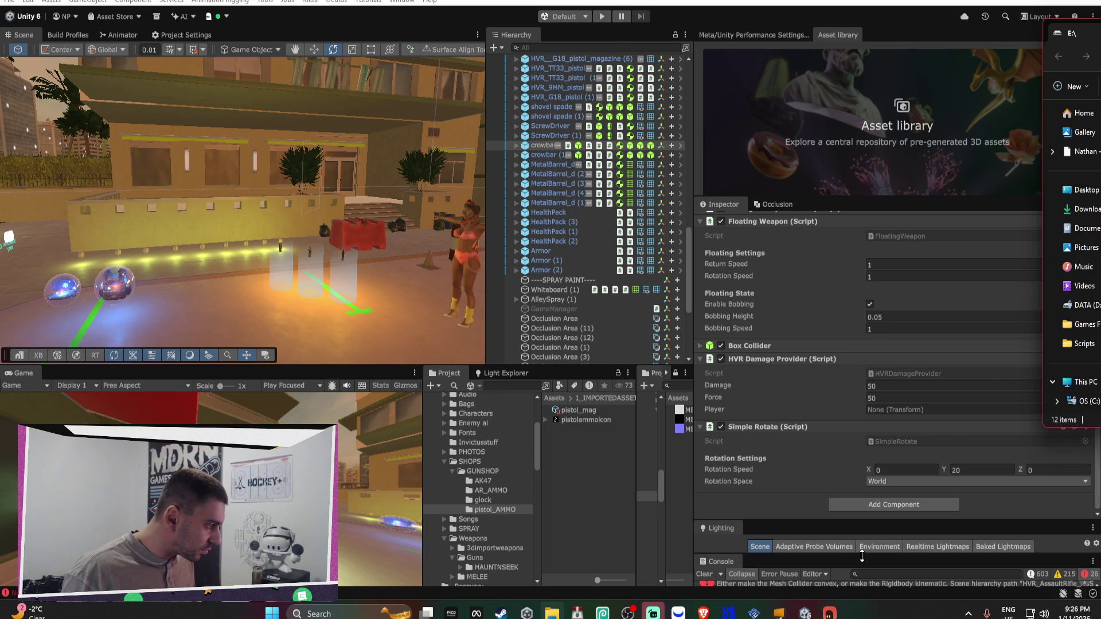
# Enlarge the Console, enter Play mode, and inspect the Armor pickup's Sphere trigger events
pyautogui.moveTo(841, 563); pyautogui.dragTo(834, 236)
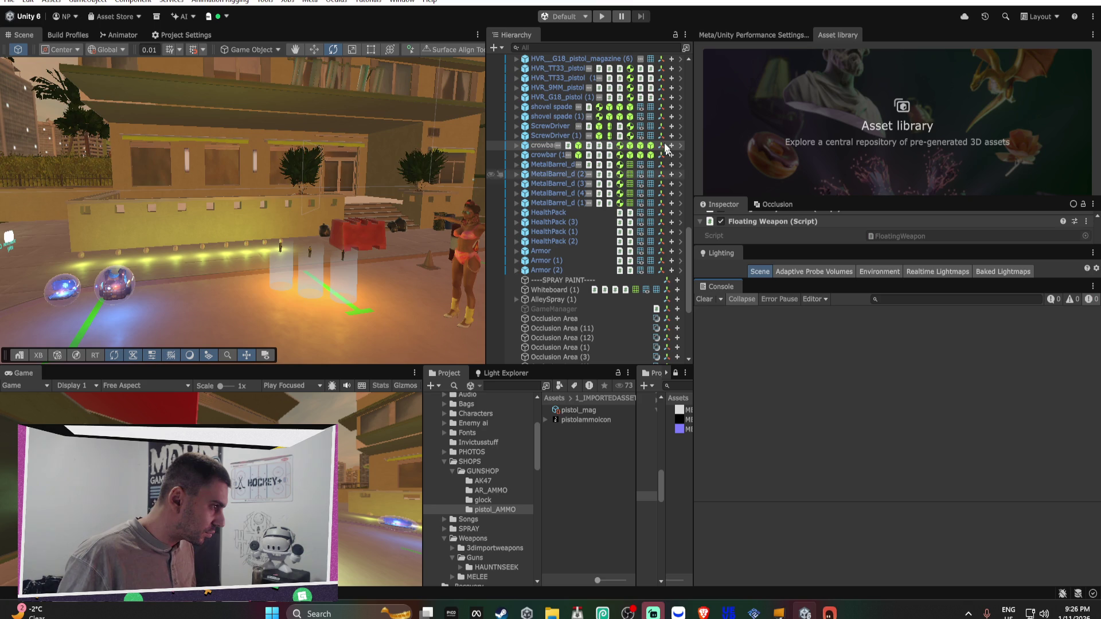
pyautogui.click(602, 16)
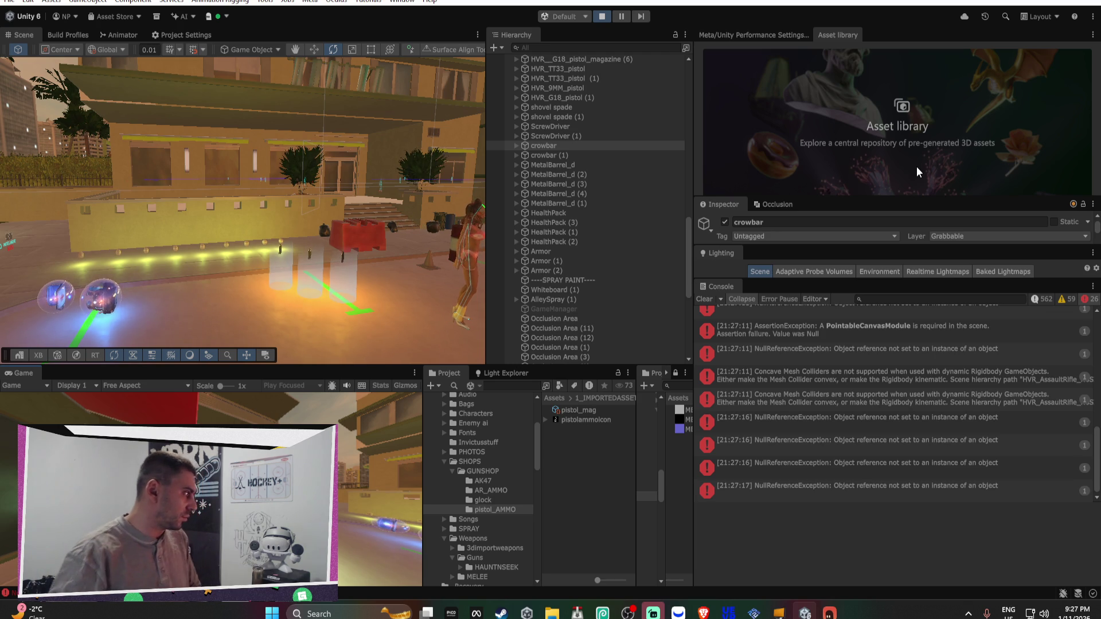
pyautogui.moveTo(322, 234)
pyautogui.mouseDown()
pyautogui.moveTo(421, 240)
pyautogui.moveTo(249, 231)
pyautogui.moveTo(690, 224)
pyautogui.moveTo(565, 201)
pyautogui.moveTo(614, 187)
pyautogui.moveTo(1063, 192)
pyautogui.moveTo(773, 198)
pyautogui.moveTo(395, 181)
pyautogui.moveTo(222, 218)
pyautogui.mouseUp()
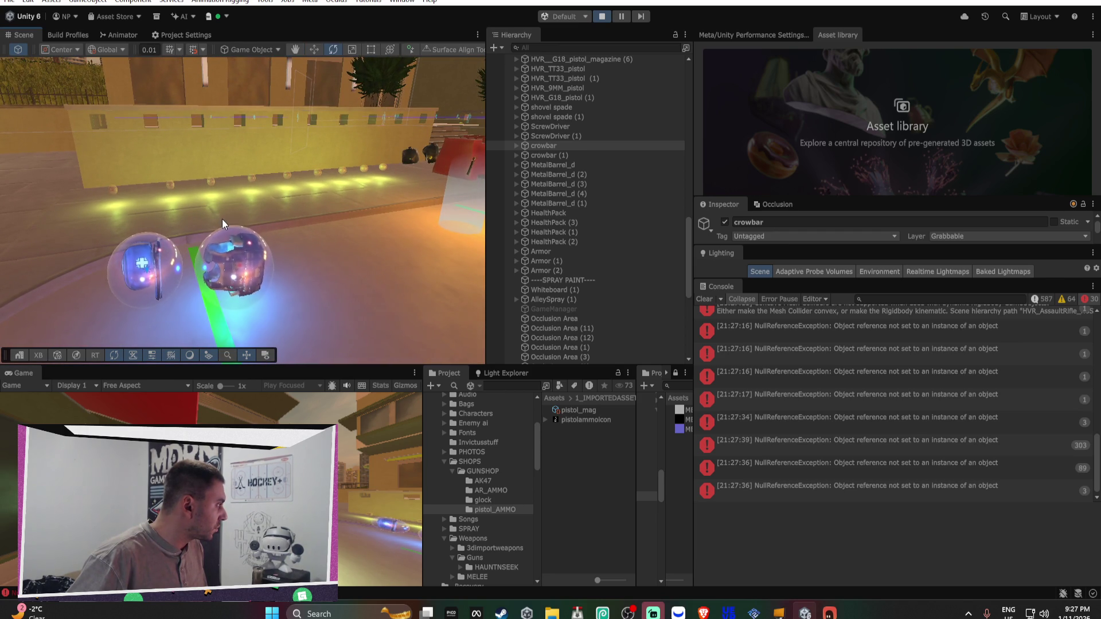
pyautogui.click(235, 262)
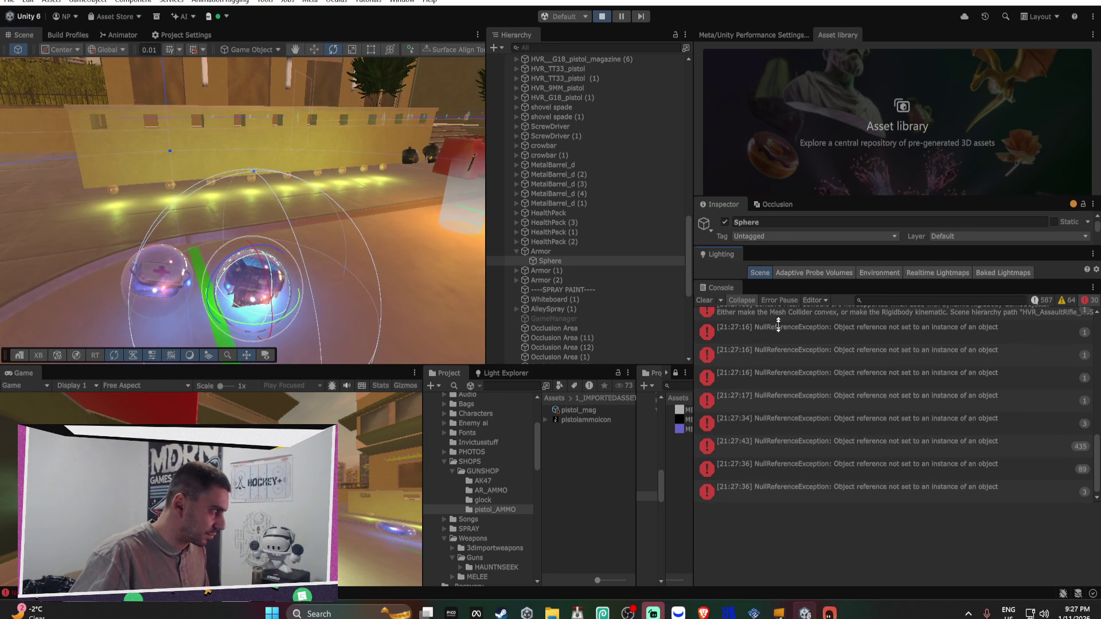
pyautogui.moveTo(789, 249); pyautogui.dragTo(791, 525)
pyautogui.scroll(-10, 863, 422)
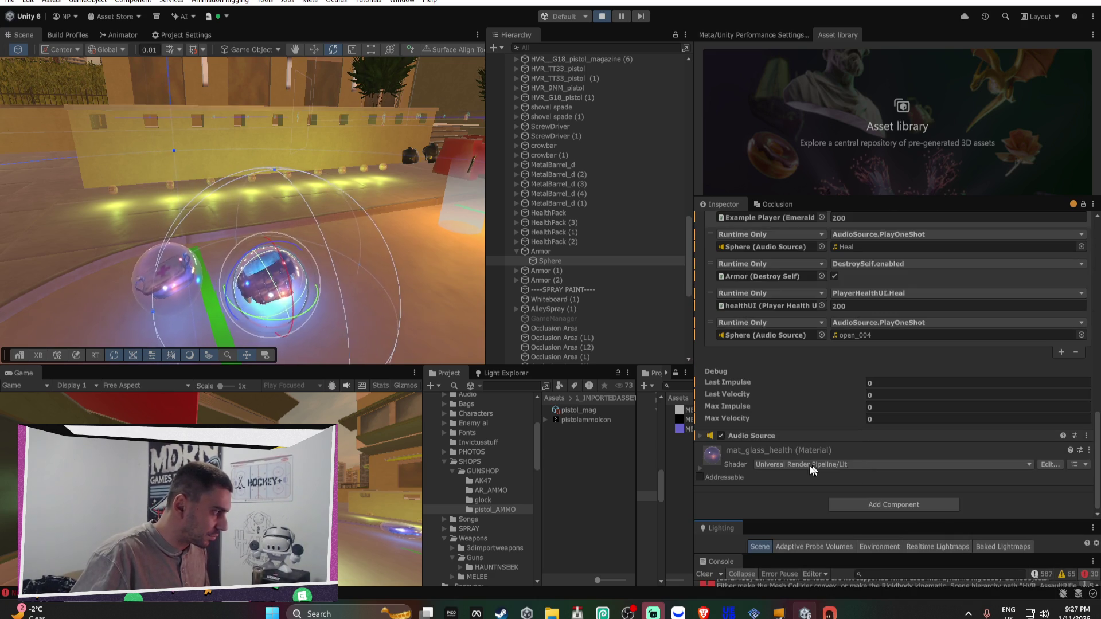
pyautogui.click(575, 252)
# Set the Armor's Simple Rotate speed to X 30, Y 0, Z 0, then stop Play mode
pyautogui.click(964, 424)
pyautogui.write('0')
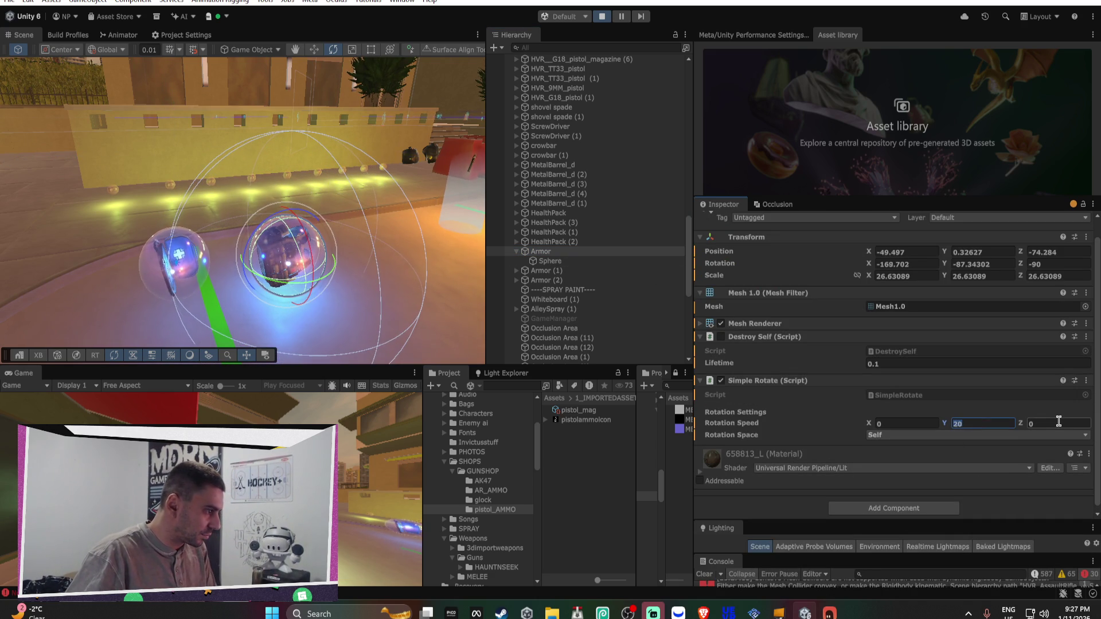
pyautogui.moveTo(1020, 423); pyautogui.dragTo(1078, 427)
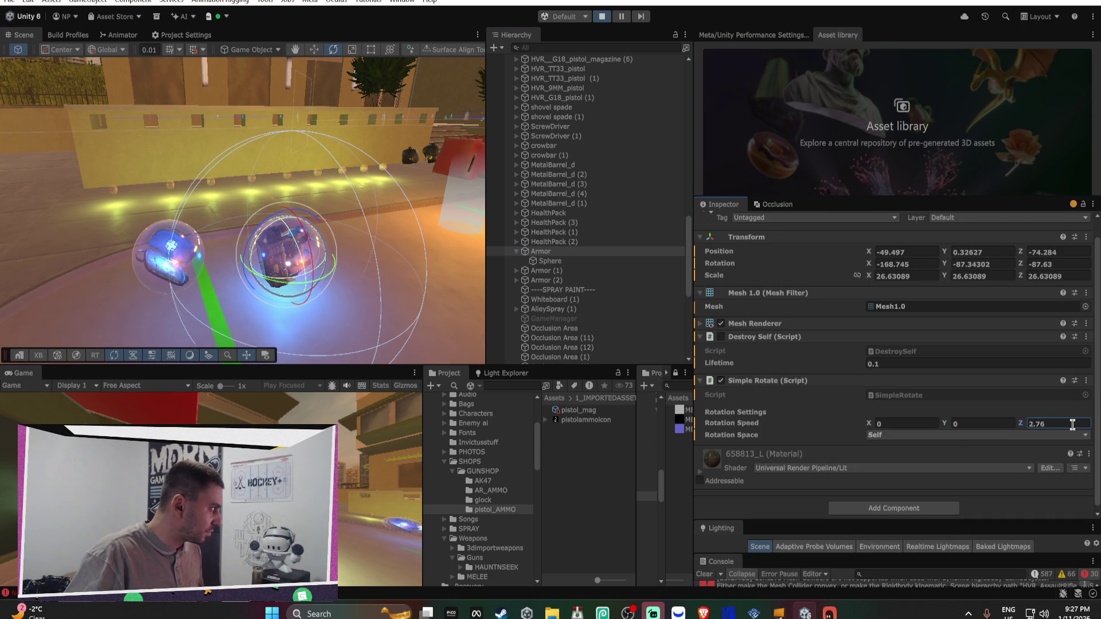
pyautogui.doubleClick(1061, 424)
pyautogui.write('0')
pyautogui.click(902, 423)
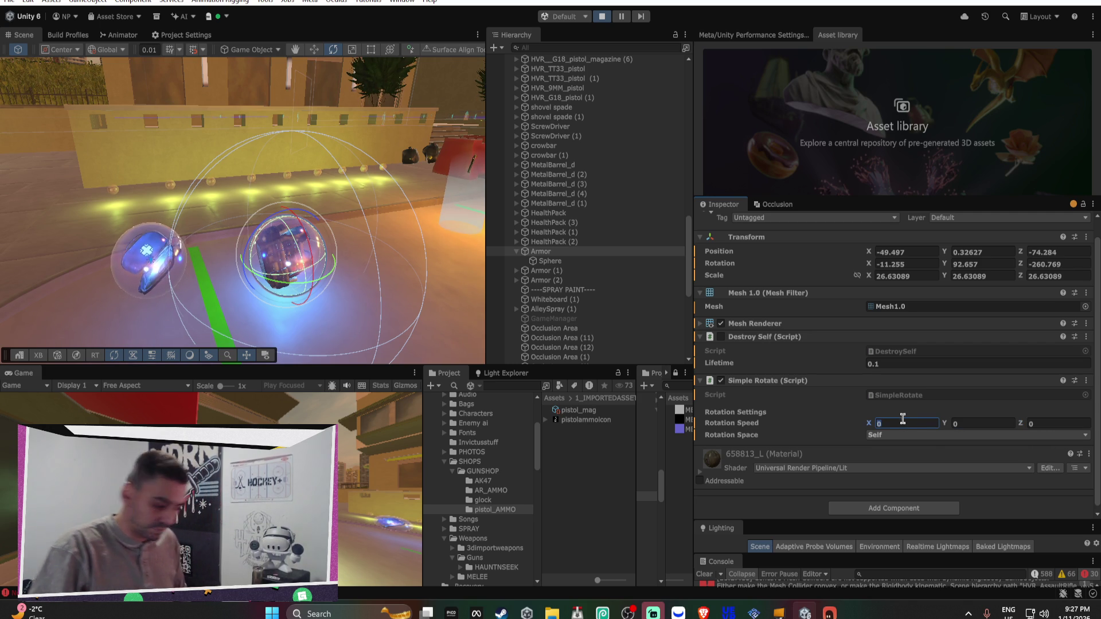
pyautogui.write('30')
pyautogui.press('Return')
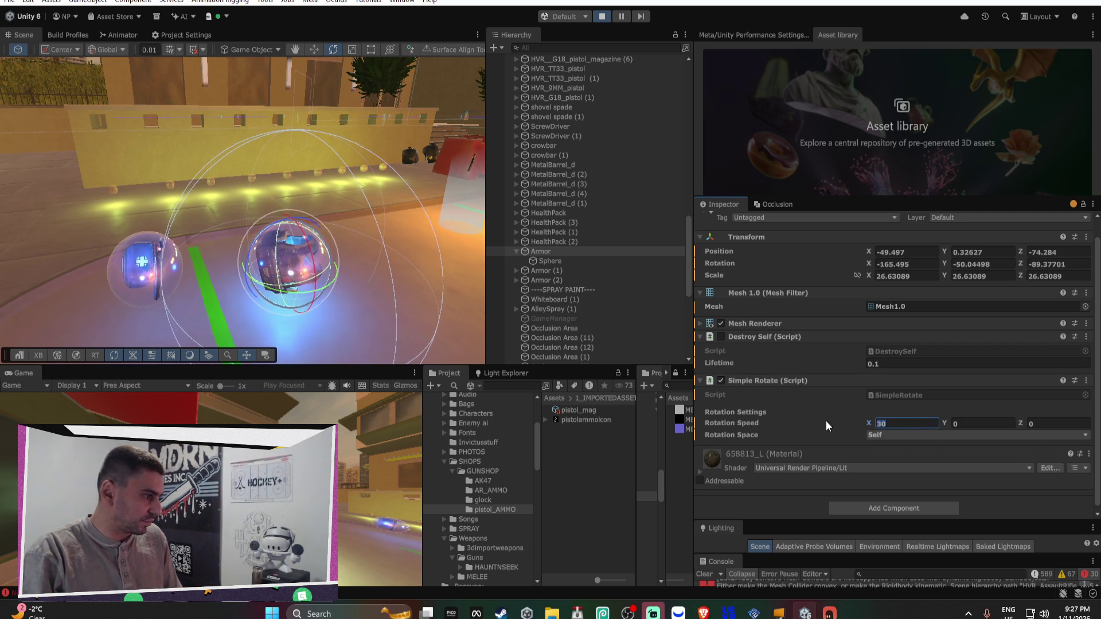
pyautogui.click(602, 16)
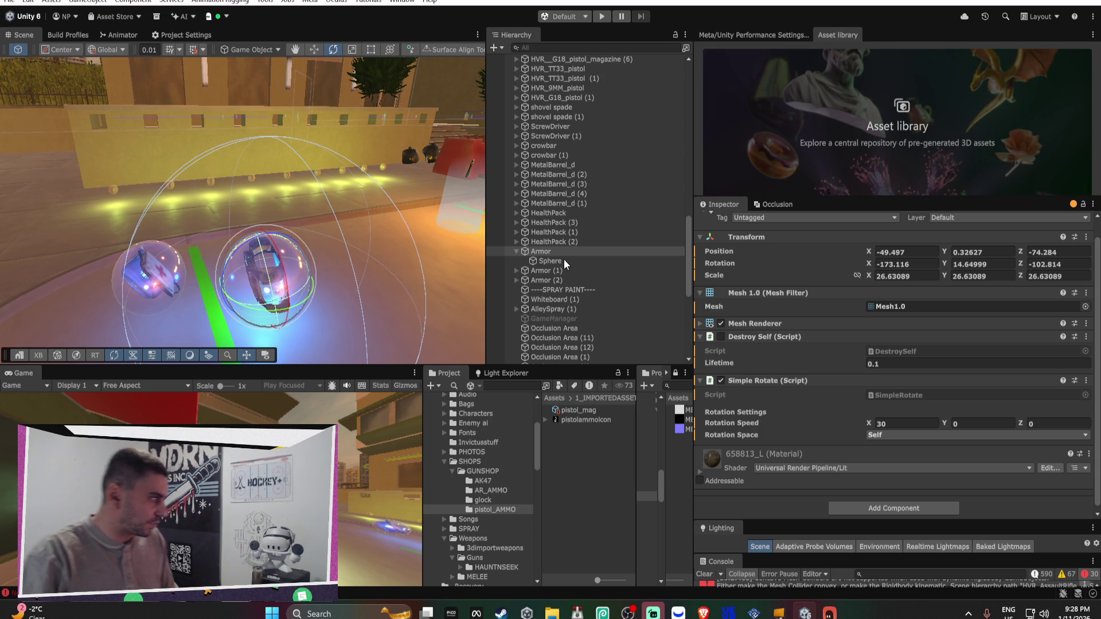
pyautogui.click(896, 454)
# Re-enter X 30 on the Armor and set HealthPack (2) Simple Rotate to X 30, Y 0
pyautogui.write('30')
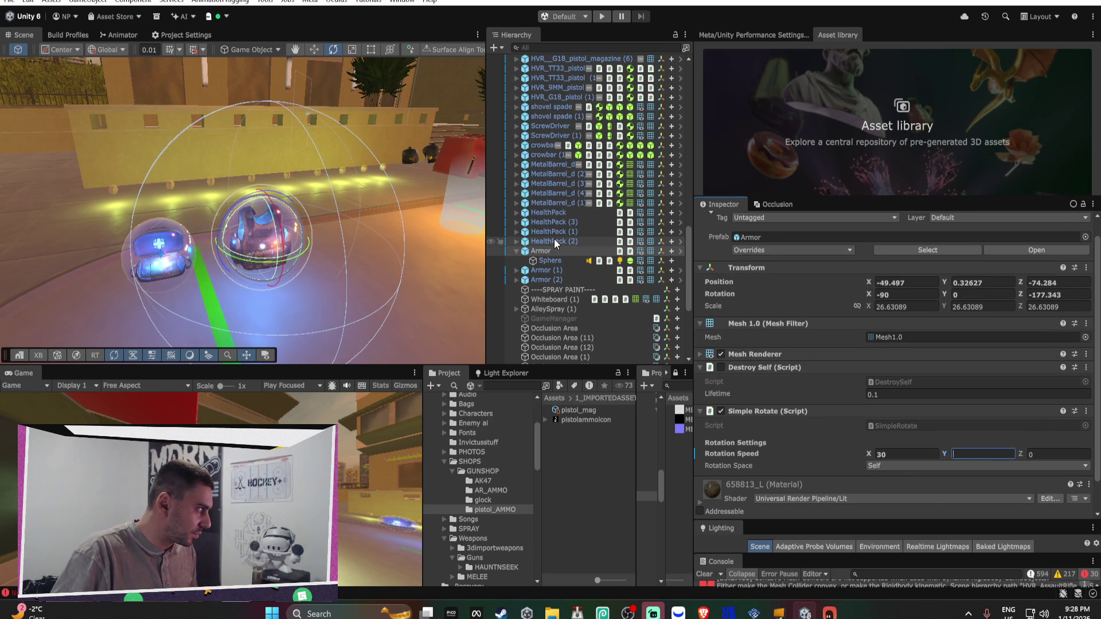
pyautogui.click(554, 240)
pyautogui.click(907, 423)
pyautogui.write('30')
pyautogui.press('Tab')
pyautogui.write('0')
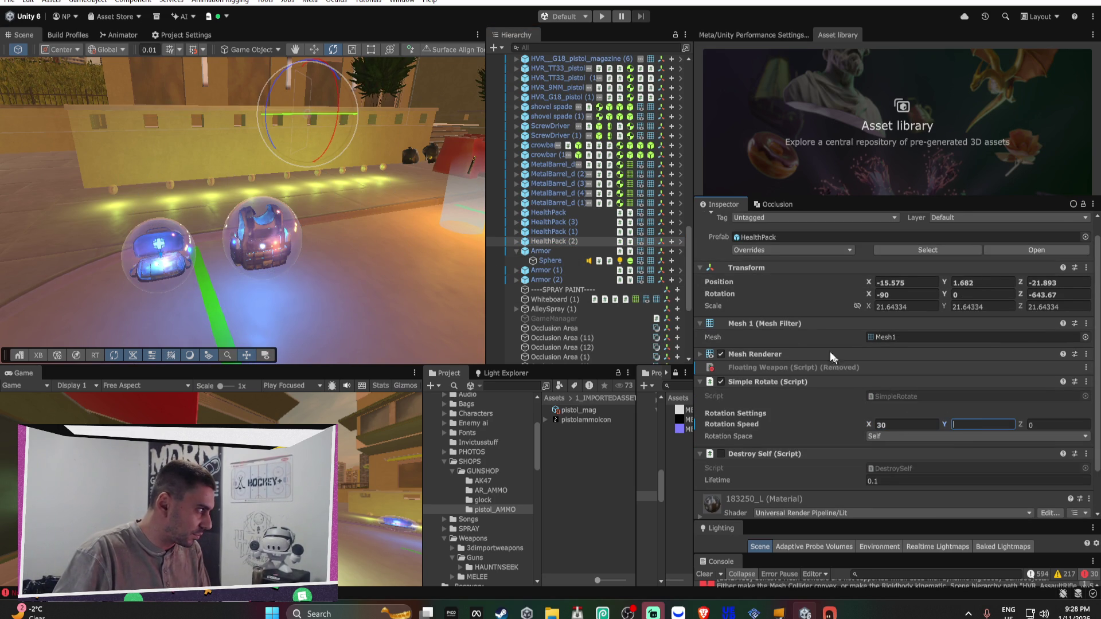
# Apply the modified Simple Rotate to the Armor and HealthPack (2) prefabs
pyautogui.click(541, 251)
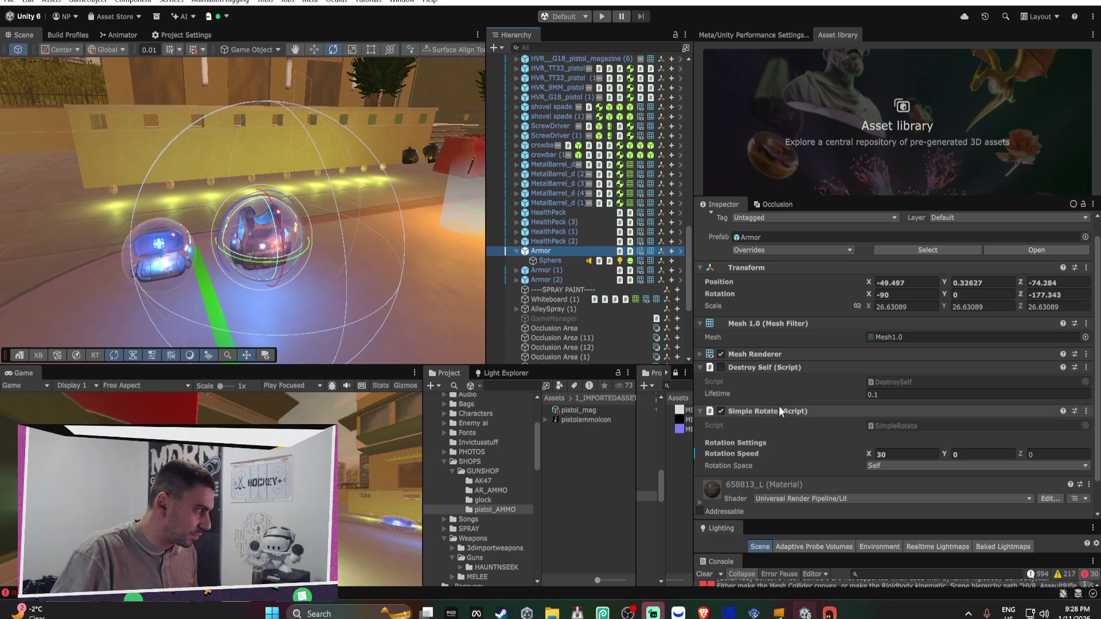
pyautogui.rightClick(769, 410)
pyautogui.moveTo(804, 447)
pyautogui.click(929, 444)
pyautogui.click(545, 241)
pyautogui.rightClick(762, 381)
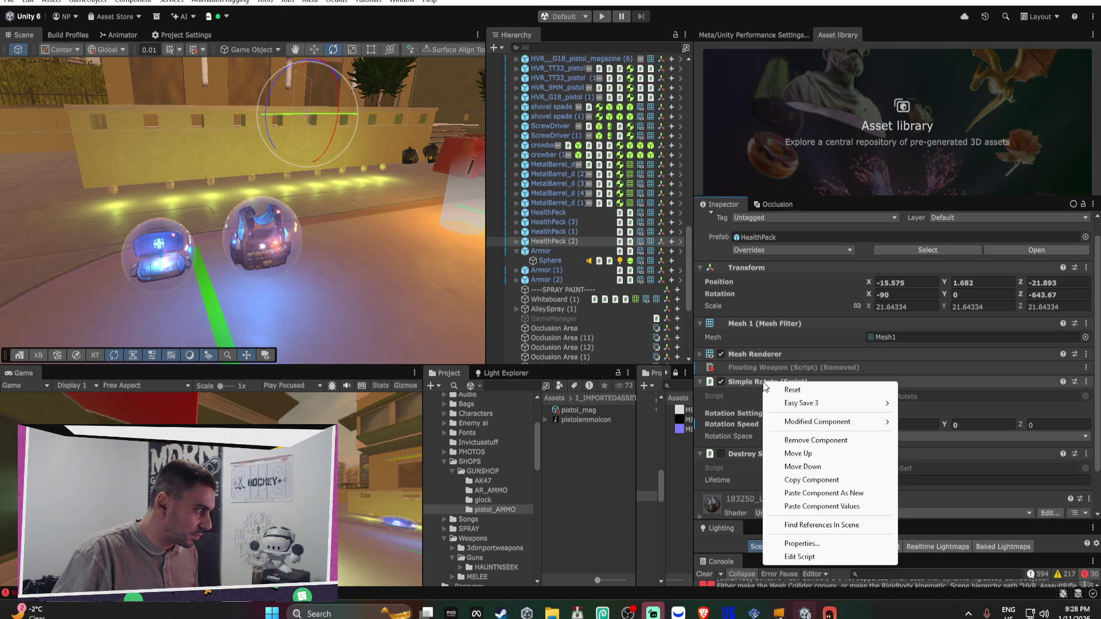
pyautogui.moveTo(820, 424)
pyautogui.click(926, 422)
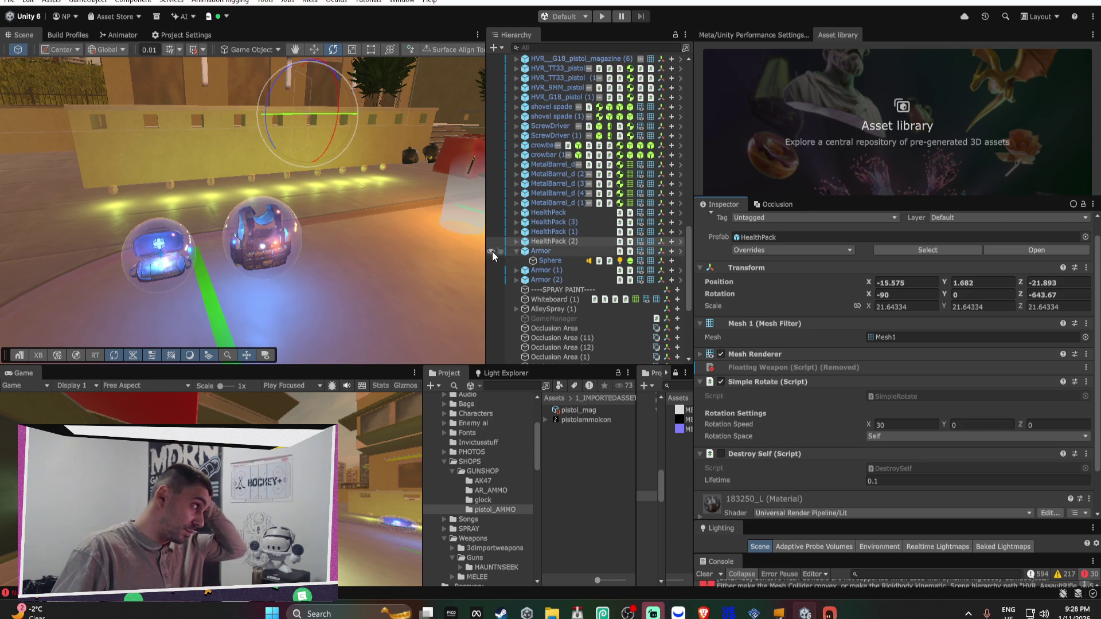
pyautogui.click(542, 212)
pyautogui.scroll(4, 542, 212)
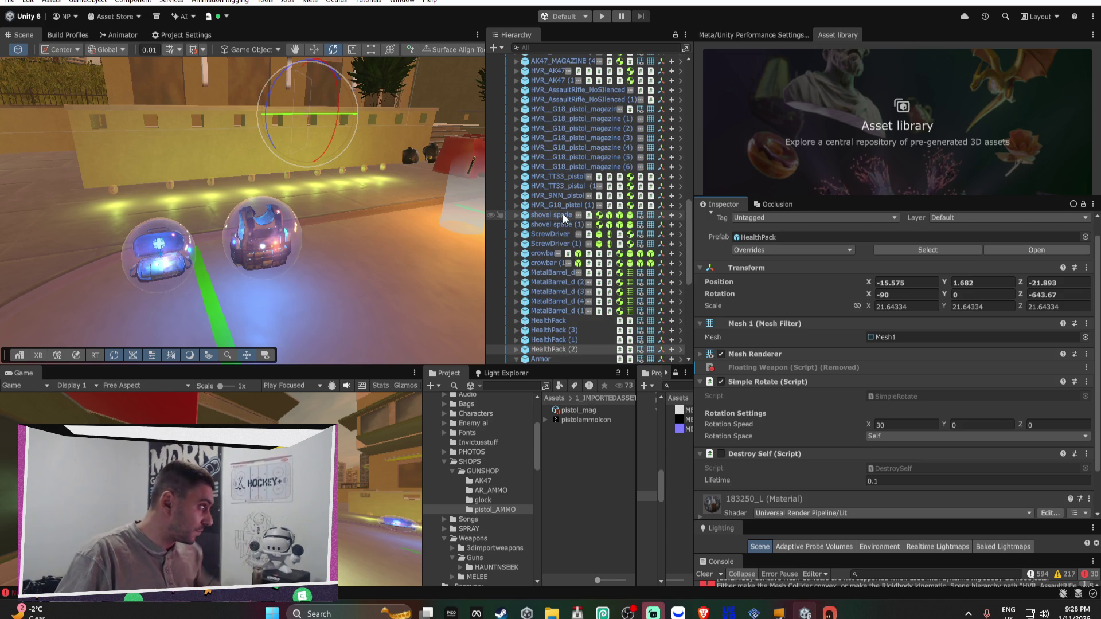
# Remove the Simple Rotate component from the selected pistols
pyautogui.click(560, 205)
pyautogui.keyDown('shift'); pyautogui.click(567, 176); pyautogui.keyUp('shift')
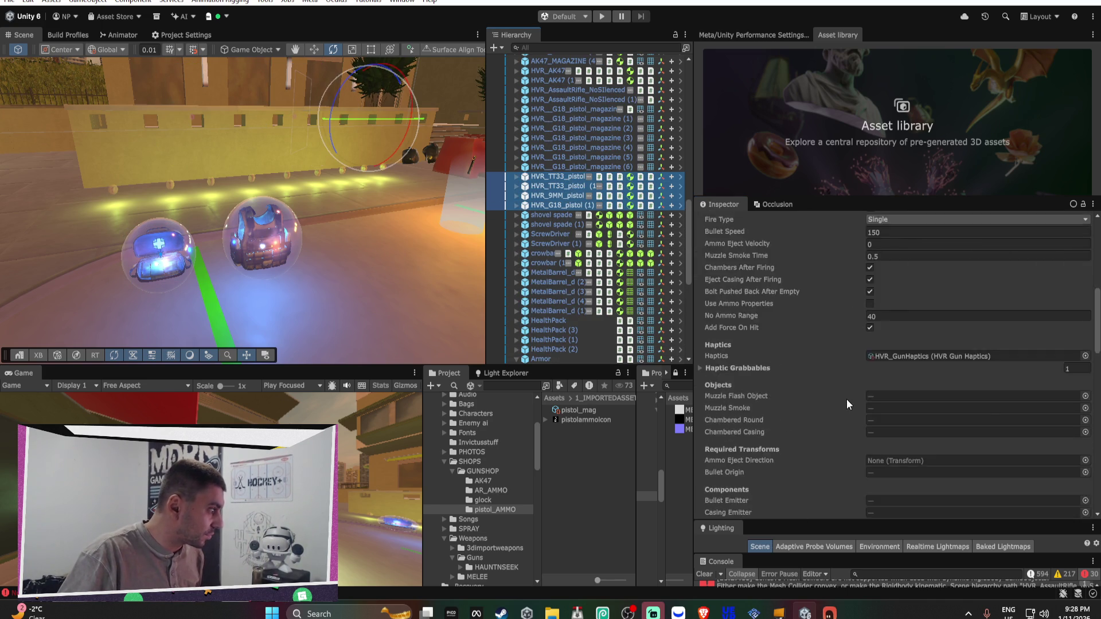
pyautogui.scroll(-5, 846, 397)
pyautogui.rightClick(911, 417)
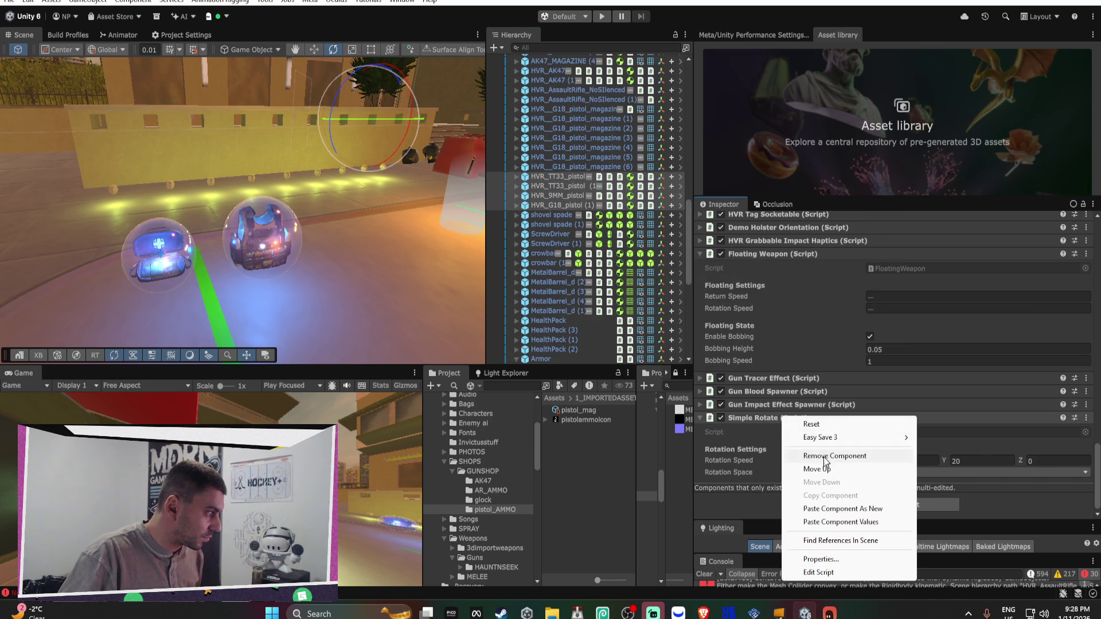
pyautogui.click(931, 454)
# Apply the Simple Rotate removal to the G18, 9MM and TT33 pistol prefabs
pyautogui.click(565, 208)
pyautogui.rightClick(755, 491)
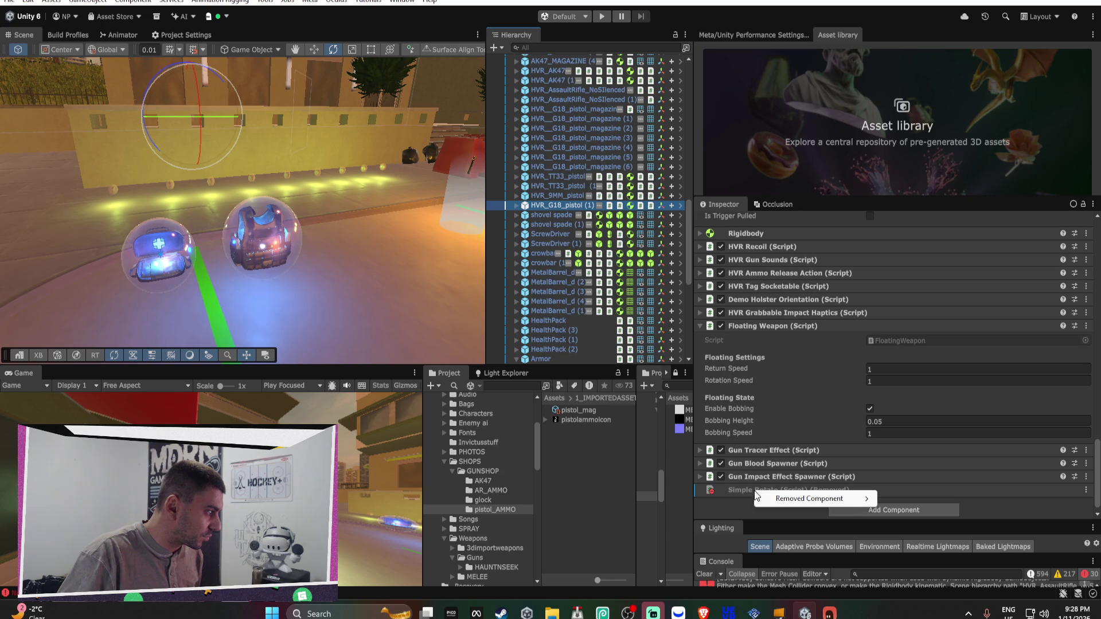
pyautogui.moveTo(790, 500)
pyautogui.click(920, 500)
pyautogui.click(556, 196)
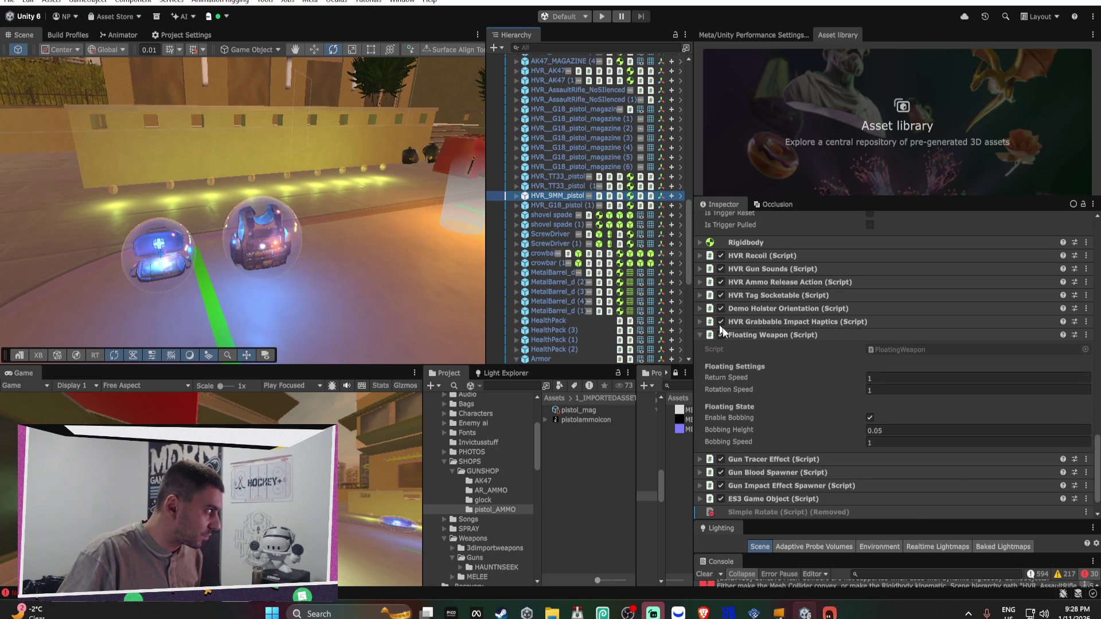
pyautogui.rightClick(784, 512)
pyautogui.moveTo(838, 517)
pyautogui.click(940, 517)
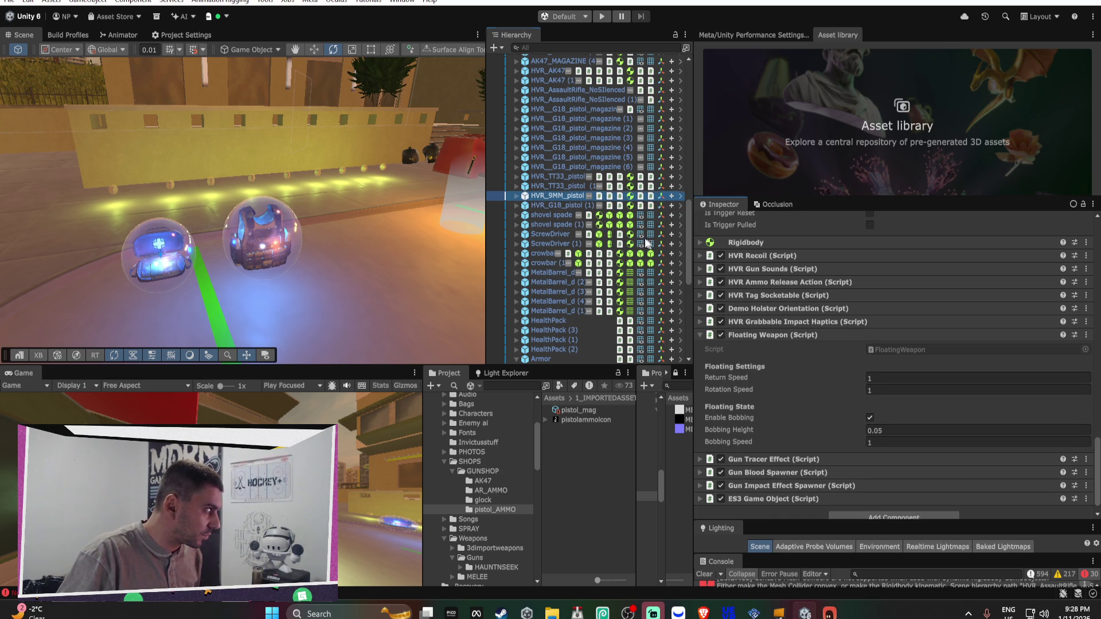
pyautogui.click(563, 187)
pyautogui.rightClick(779, 512)
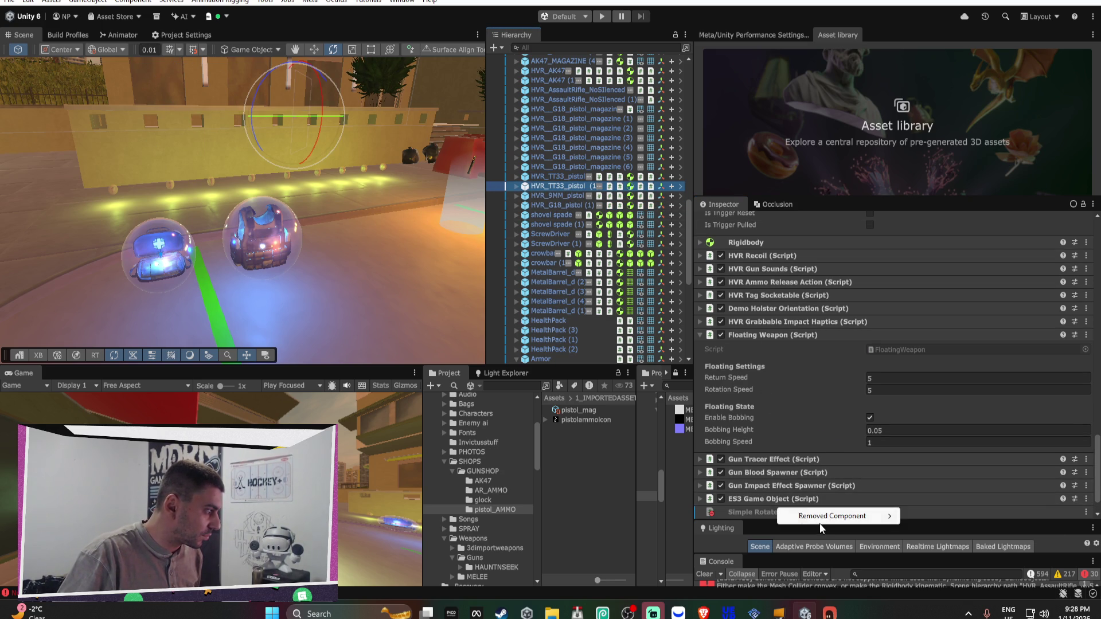
pyautogui.moveTo(842, 519)
pyautogui.click(567, 175)
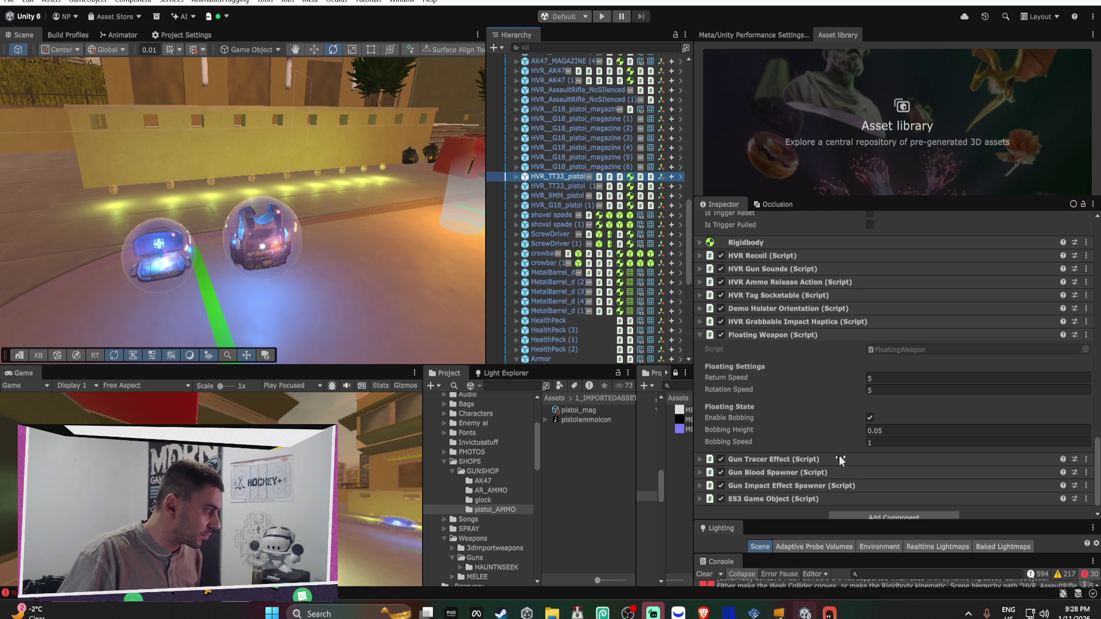
# Remove Simple Rotate from HVR_G18_pistol_magazine (6) and apply the removal to its prefab
pyautogui.click(551, 166)
pyautogui.rightClick(755, 380)
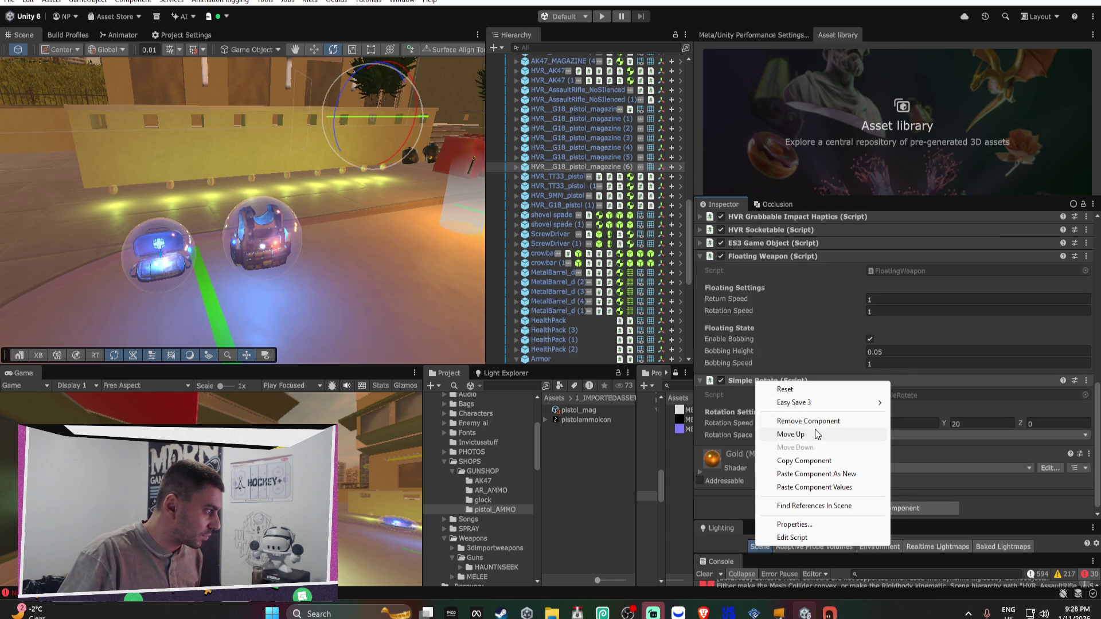
pyautogui.click(814, 419)
pyautogui.rightClick(755, 436)
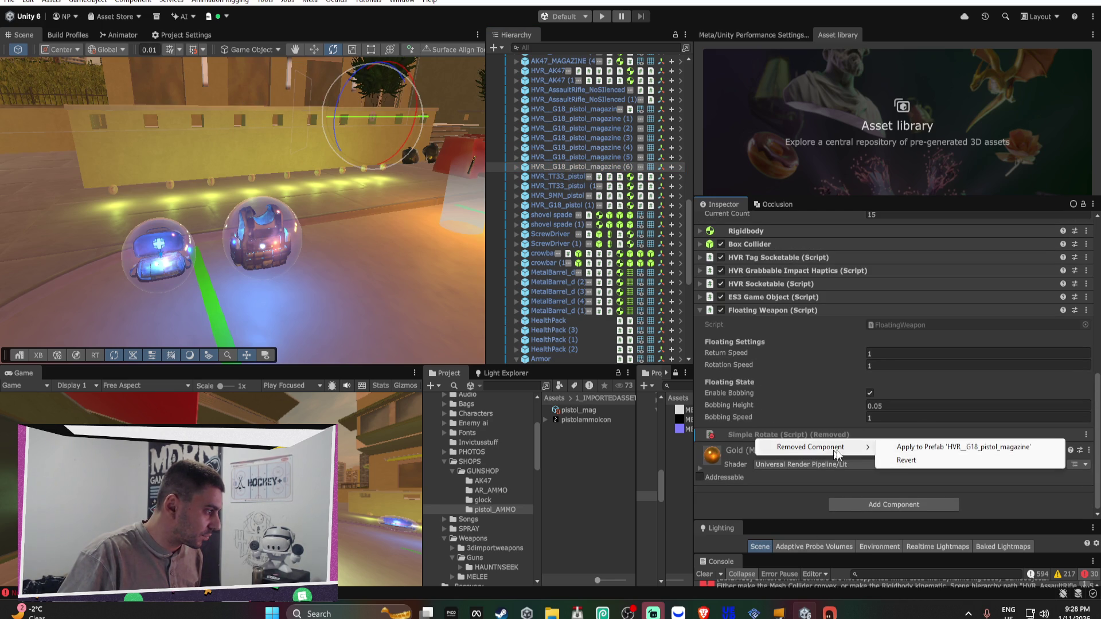
pyautogui.click(917, 447)
pyautogui.click(579, 100)
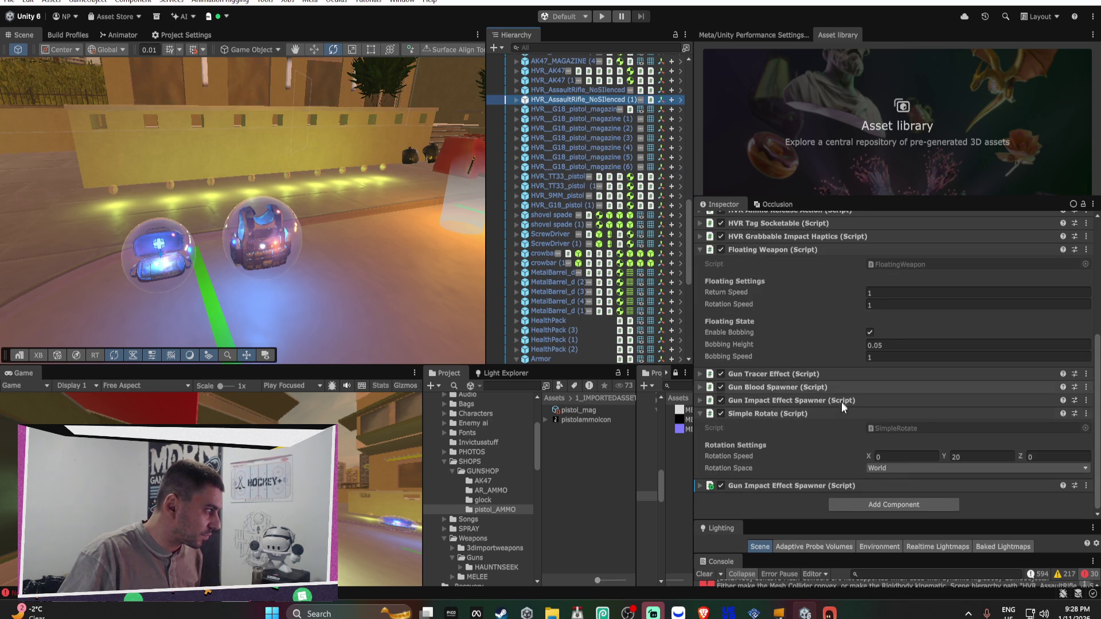
# Strip Simple Rotate and the duplicate Gun Impact Effect Spawner from the assault rifle, applying to prefab
pyautogui.rightClick(774, 413)
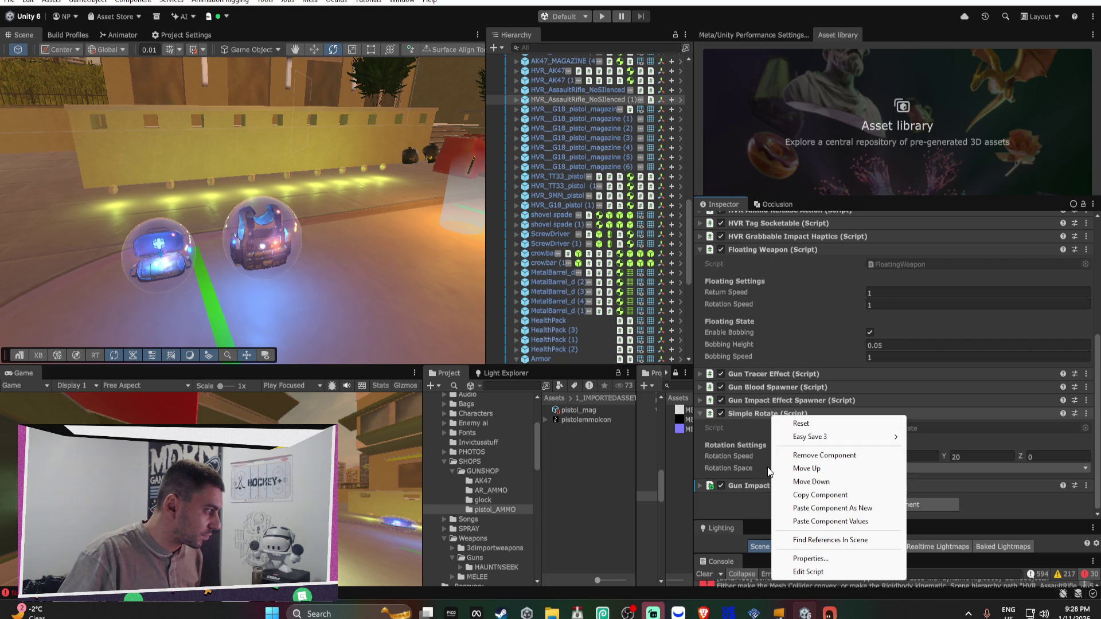
pyautogui.click(817, 455)
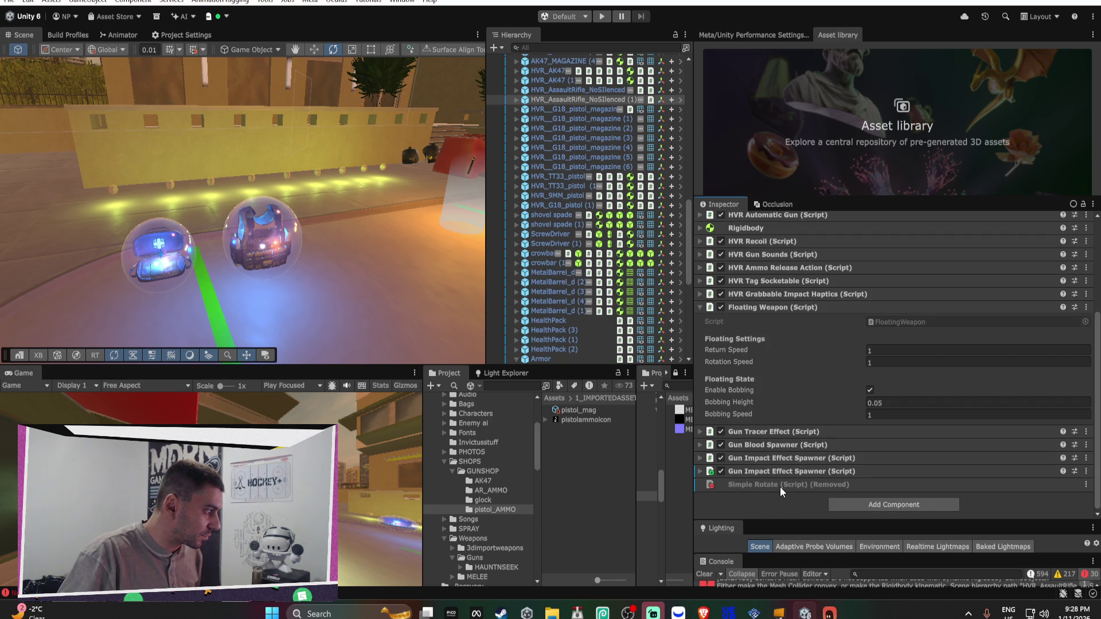
pyautogui.rightClick(780, 485)
pyautogui.click(946, 501)
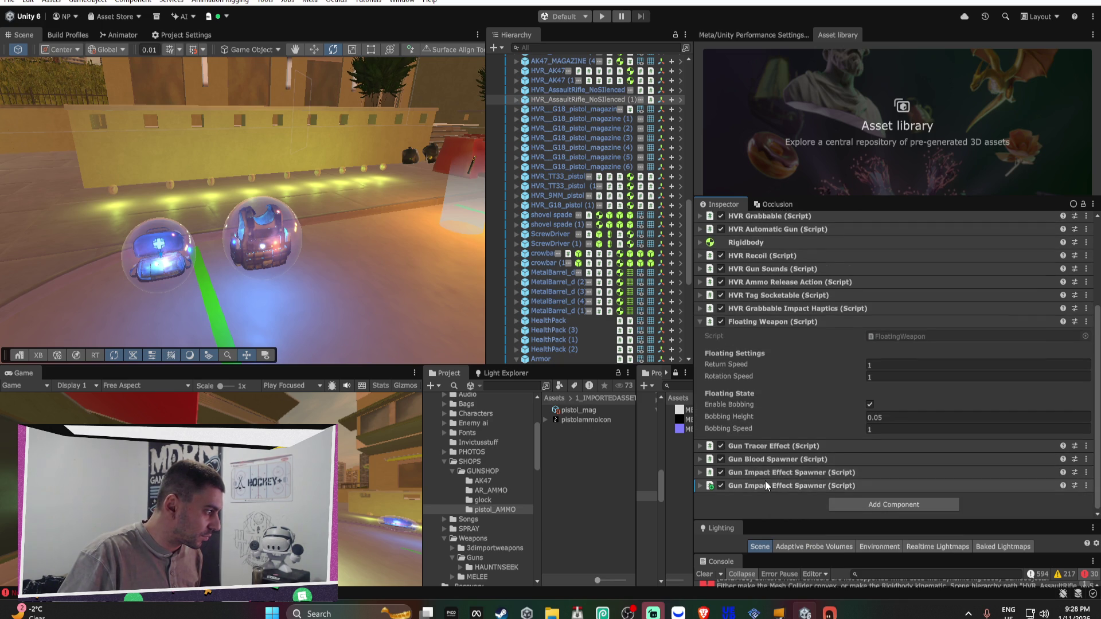
pyautogui.rightClick(765, 487)
pyautogui.click(815, 362)
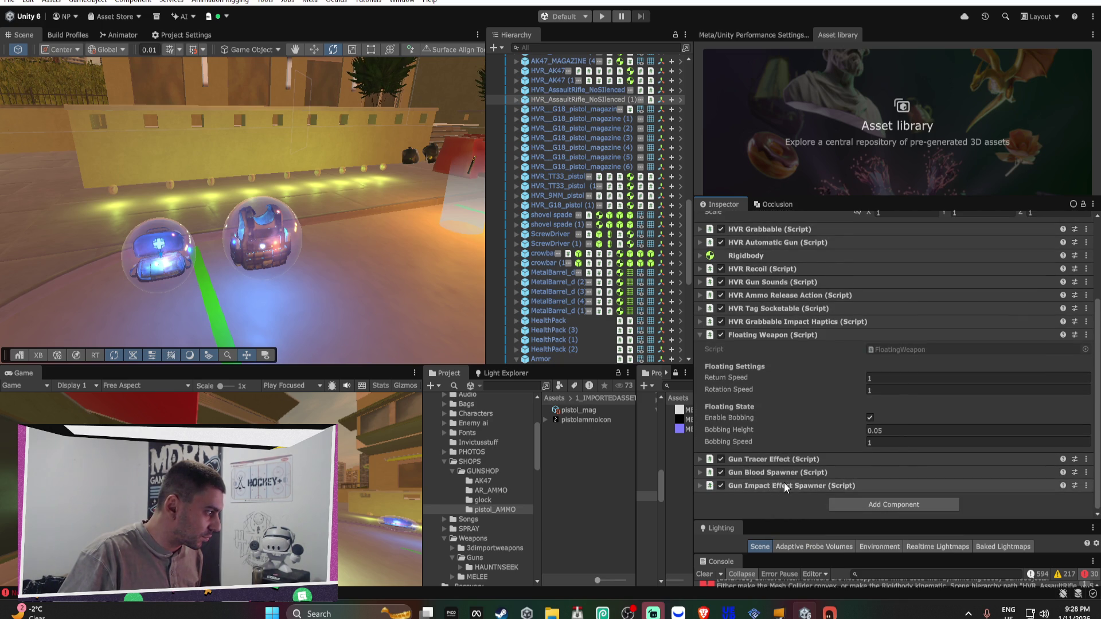
# Remove Simple Rotate from HVR_AK47 (1) and apply the removal to its prefab
pyautogui.click(568, 89)
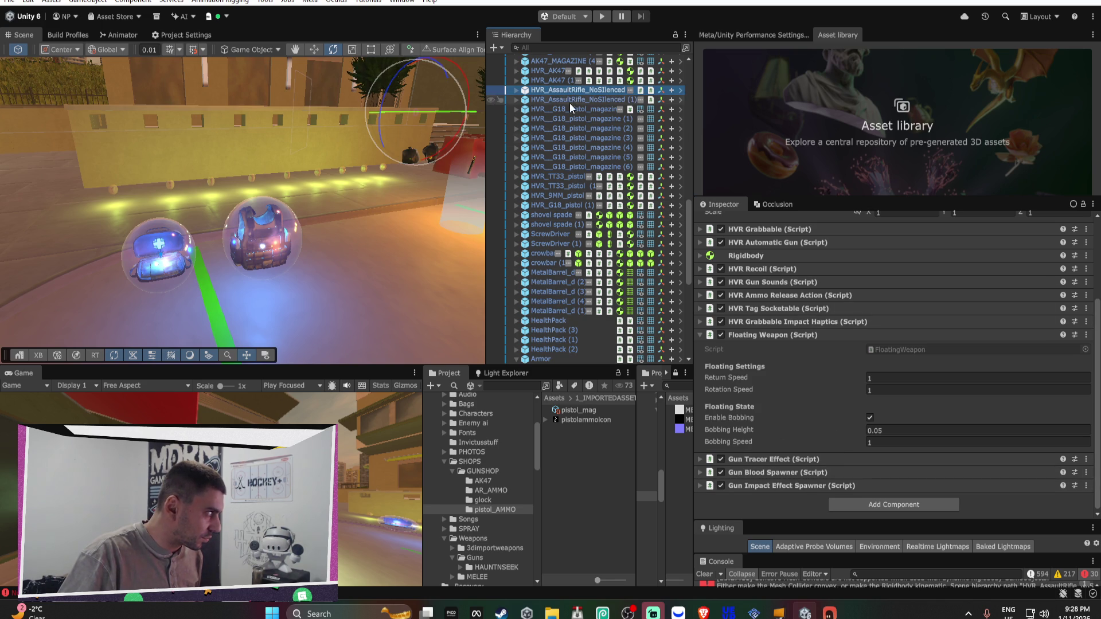
pyautogui.scroll(3, 566, 112)
pyautogui.click(548, 153)
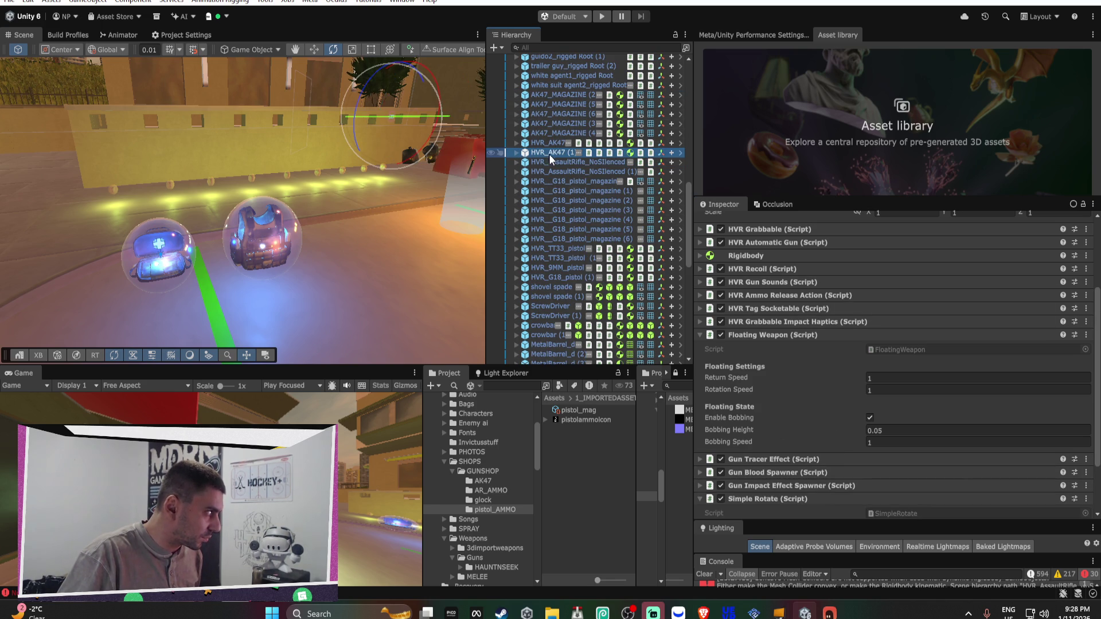
pyautogui.rightClick(786, 496)
pyautogui.click(802, 374)
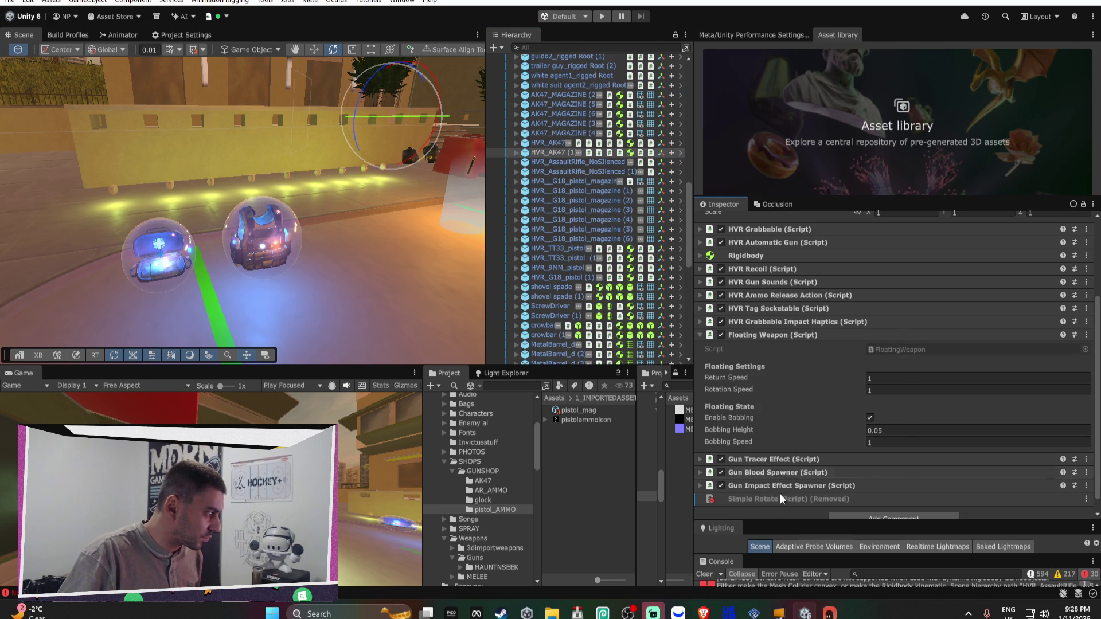
pyautogui.rightClick(884, 500)
pyautogui.click(929, 507)
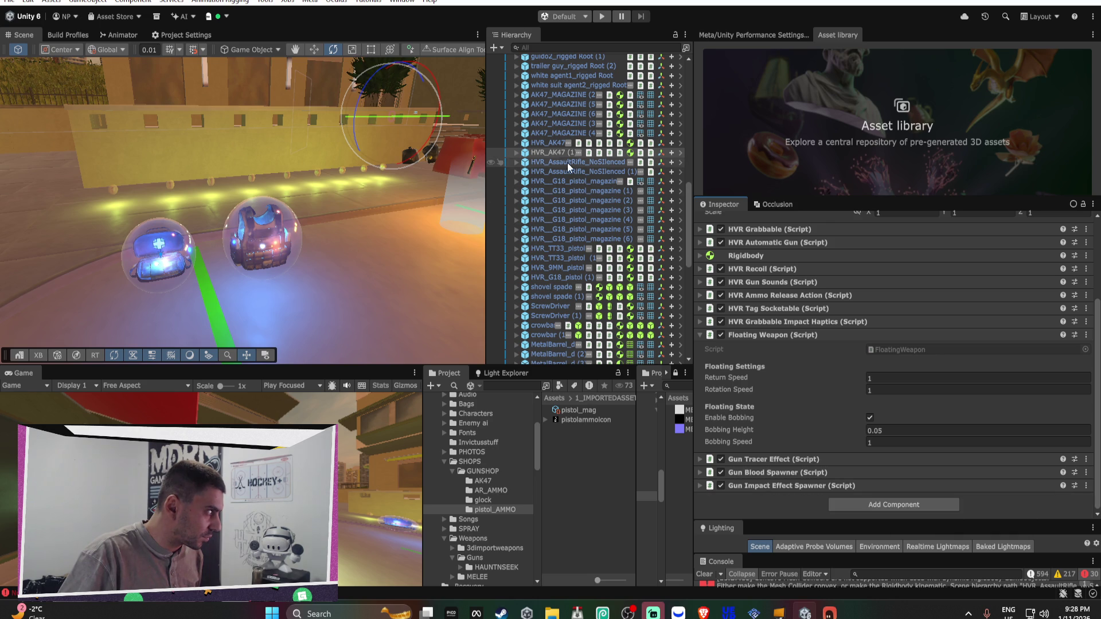
# Remove Simple Rotate from the AK47_MAGAZINE (4) object and frame it in the scene
pyautogui.click(556, 143)
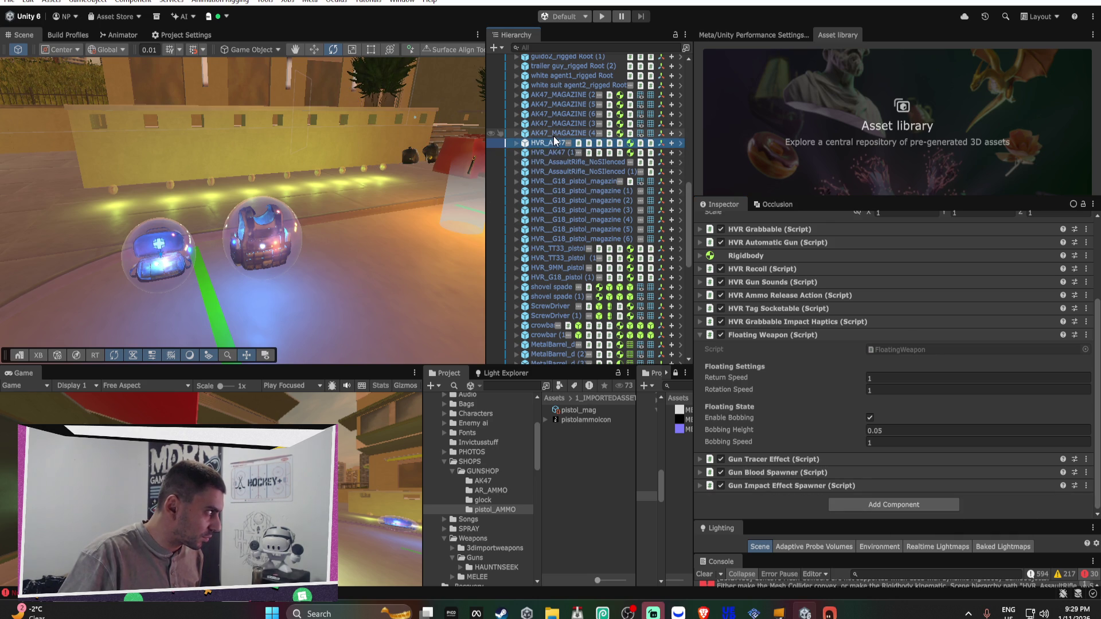
pyautogui.click(554, 133)
pyautogui.scroll(-5, 835, 430)
pyautogui.rightClick(762, 378)
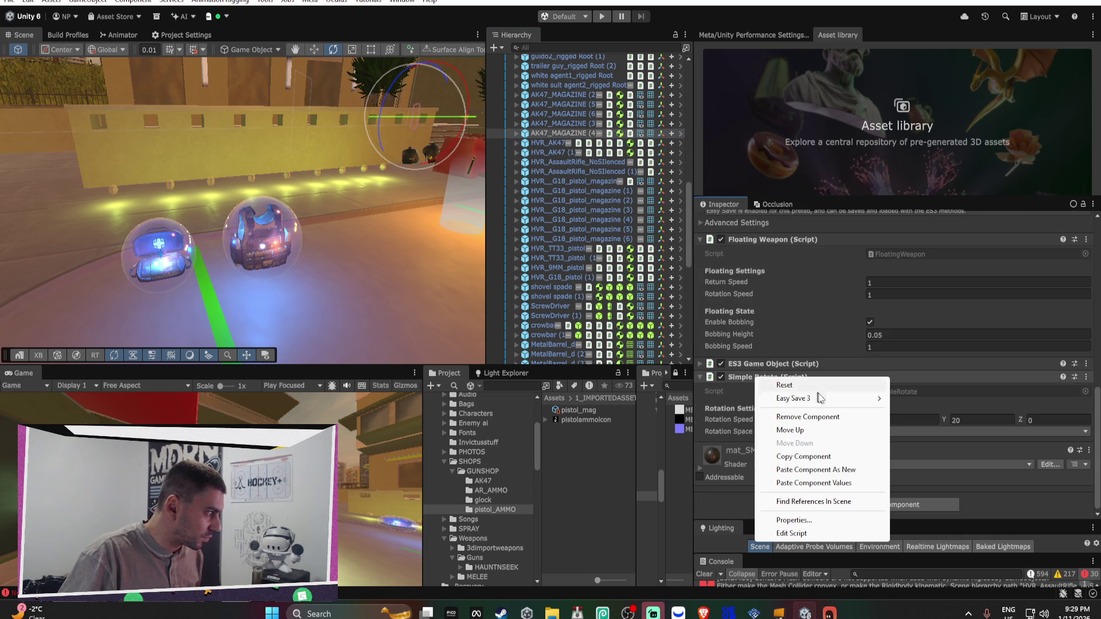
pyautogui.click(808, 416)
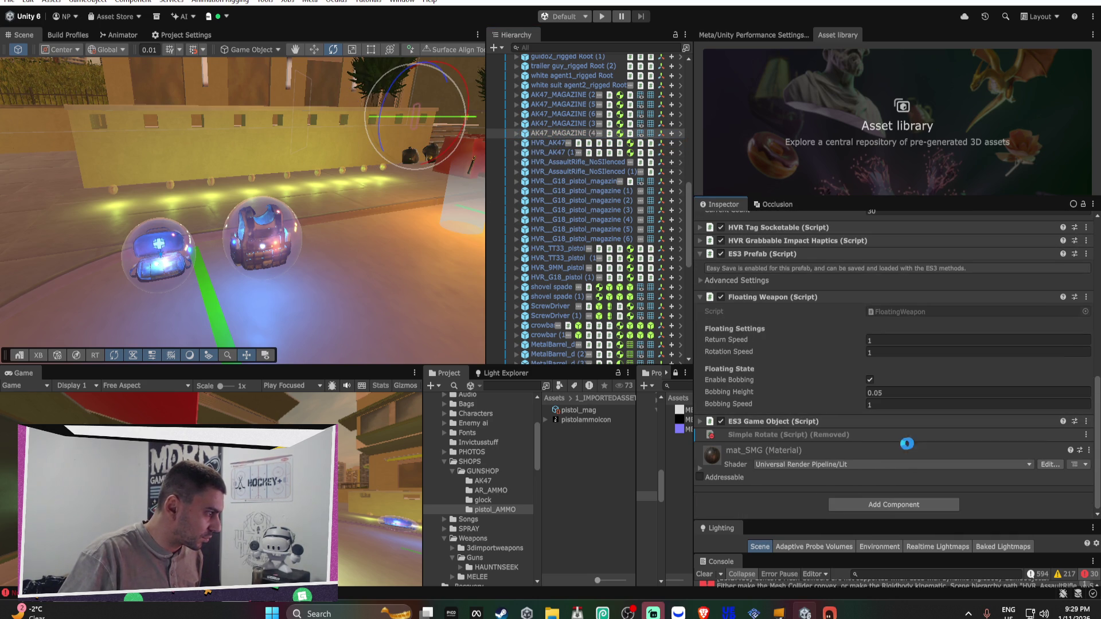
pyautogui.scroll(3, 575, 149)
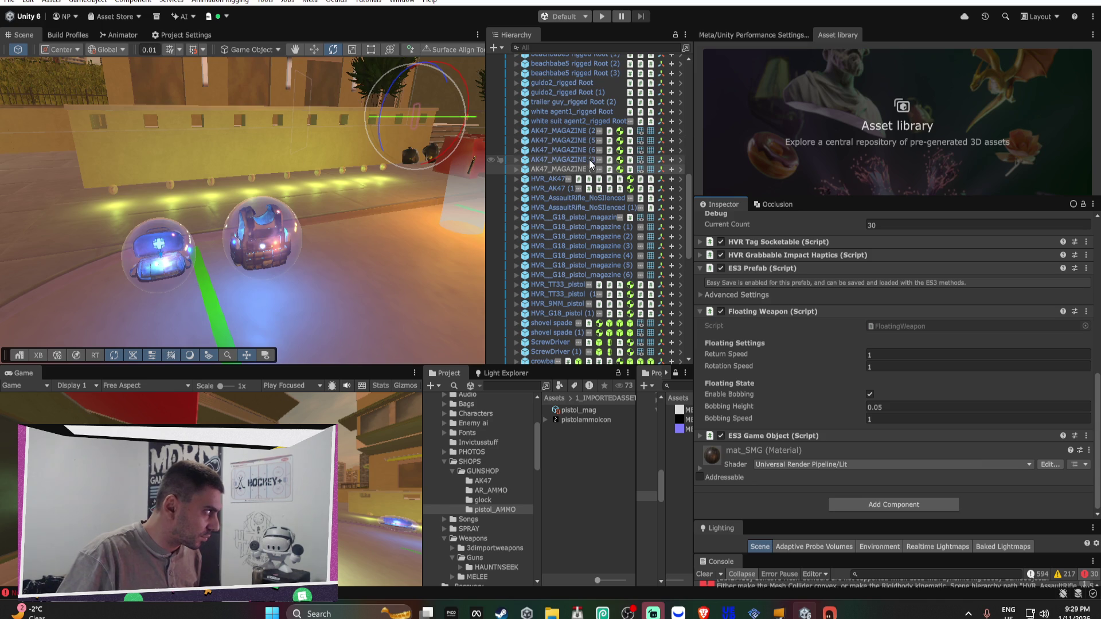
pyautogui.press('f')
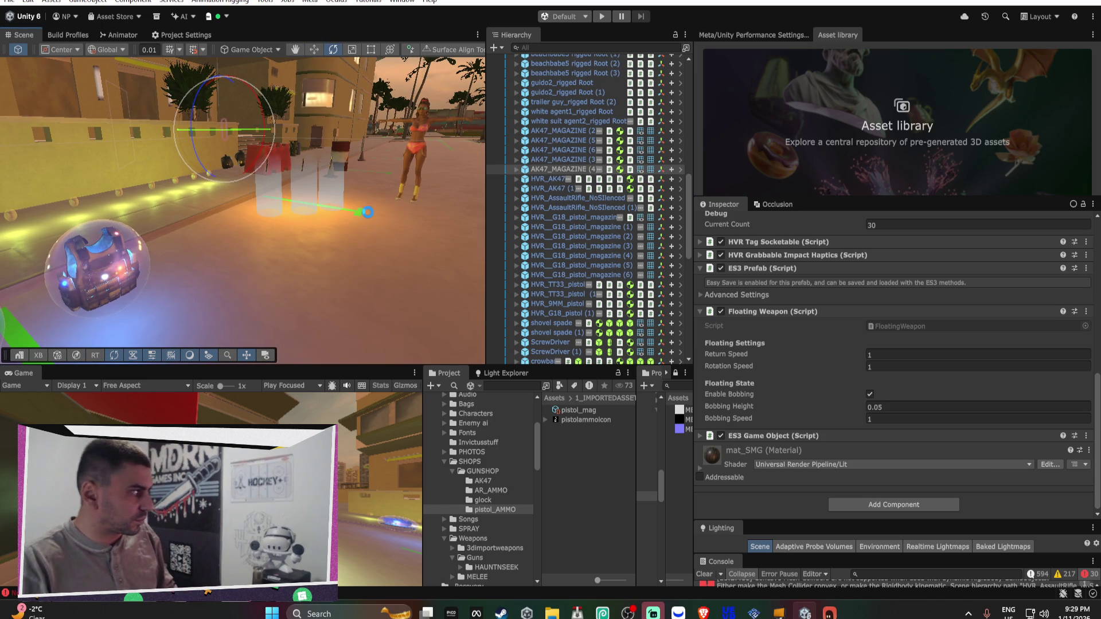
# Select the Armor pickup's Sphere and review its HVR Collision Events Threshold Met responses
pyautogui.moveTo(373, 212)
pyautogui.mouseDown()
pyautogui.moveTo(207, 198)
pyautogui.moveTo(298, 204)
pyautogui.mouseUp()
pyautogui.moveTo(559, 208)
pyautogui.mouseDown()
pyautogui.moveTo(516, 229)
pyautogui.moveTo(872, 228)
pyautogui.moveTo(870, 238)
pyautogui.moveTo(483, 246)
pyautogui.moveTo(200, 240)
pyautogui.moveTo(247, 247)
pyautogui.mouseUp()
pyautogui.click(246, 247)
pyautogui.scroll(-5, 620, 321)
pyautogui.click(550, 152)
pyautogui.scroll(-5, 808, 365)
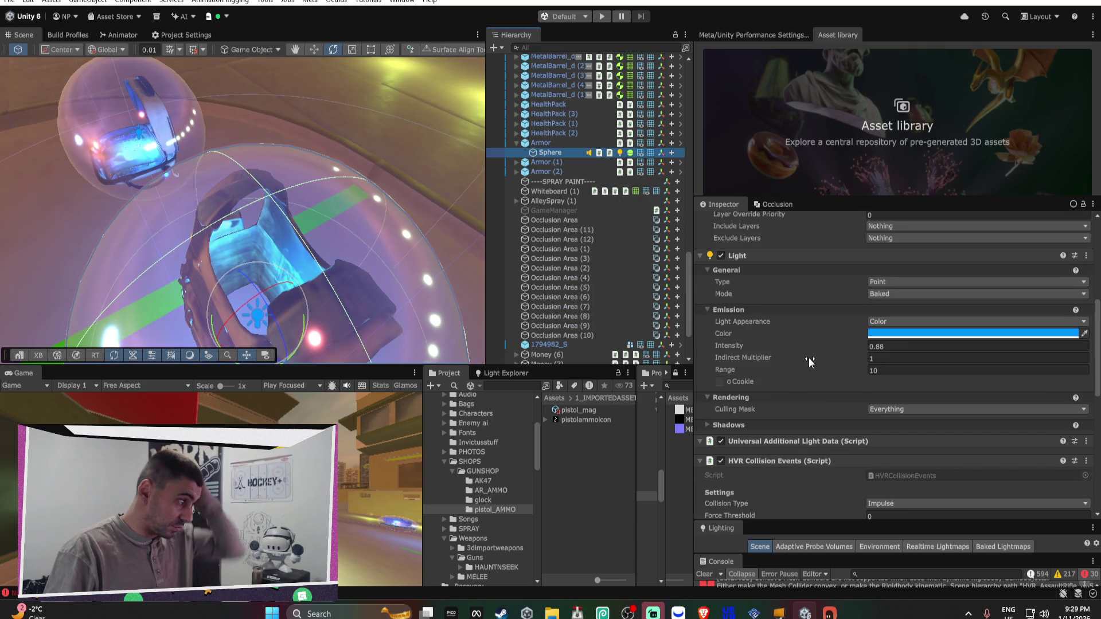
pyautogui.scroll(-5, 808, 365)
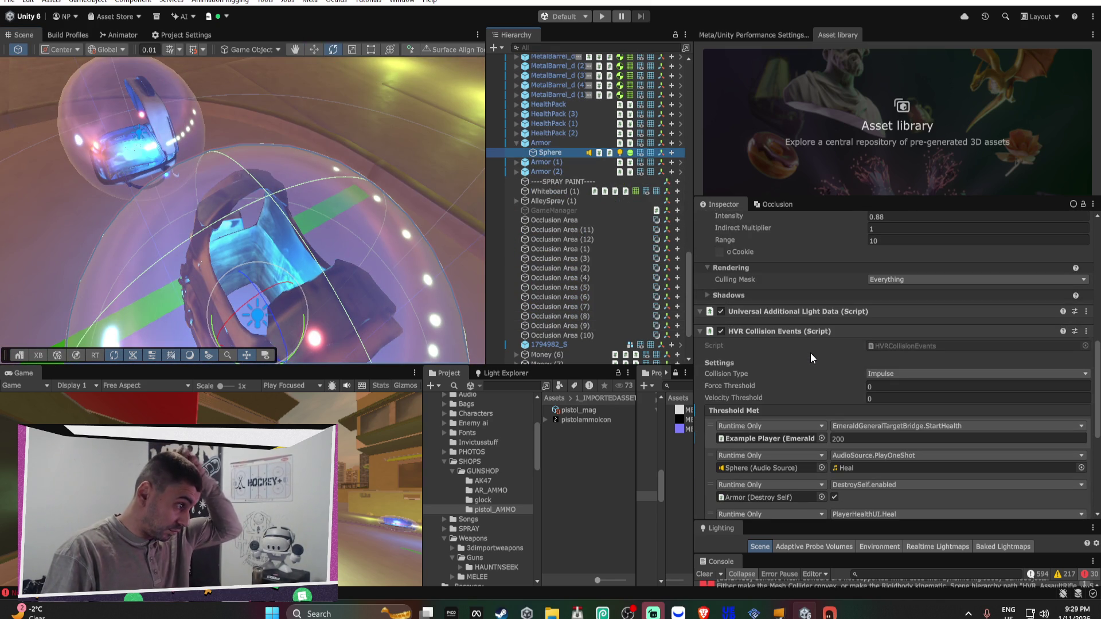
pyautogui.scroll(-7, 813, 359)
pyautogui.scroll(5, 811, 356)
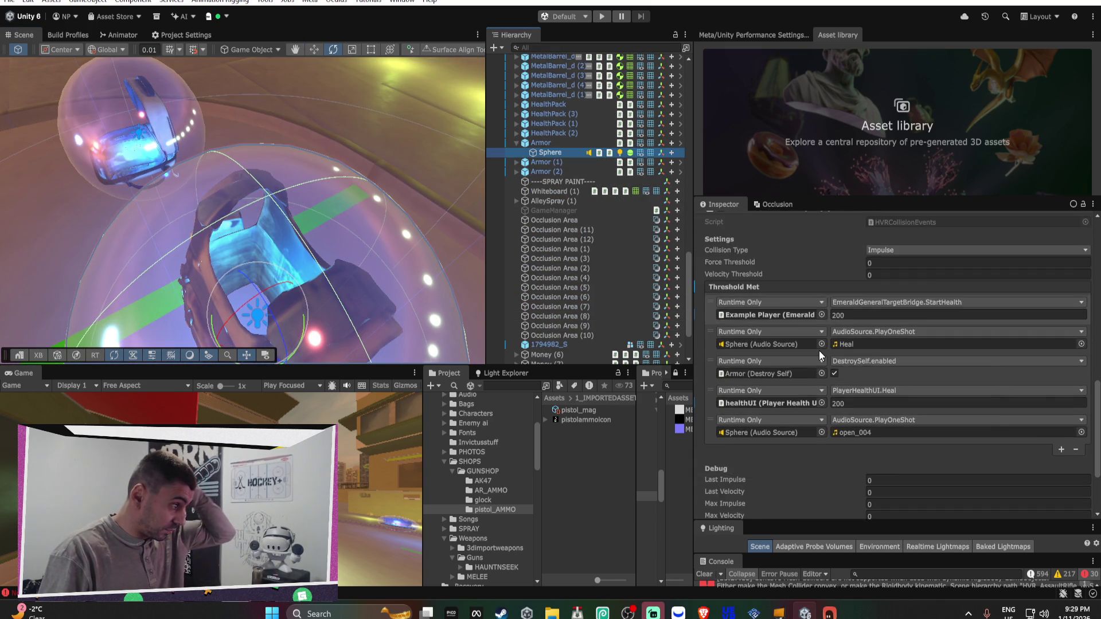
pyautogui.click(907, 285)
# In Bezi, replace the old prompt with a request to filter pickup triggers by tag or layer
pyautogui.click(606, 437)
pyautogui.click(829, 612)
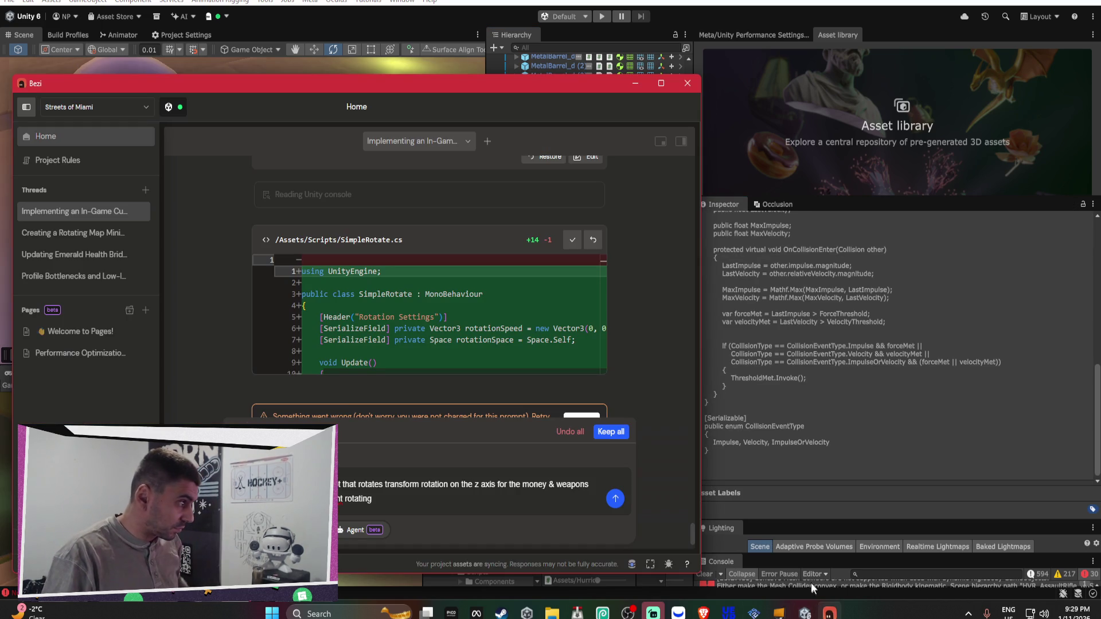
pyautogui.hotkey('ctrl', 'a')
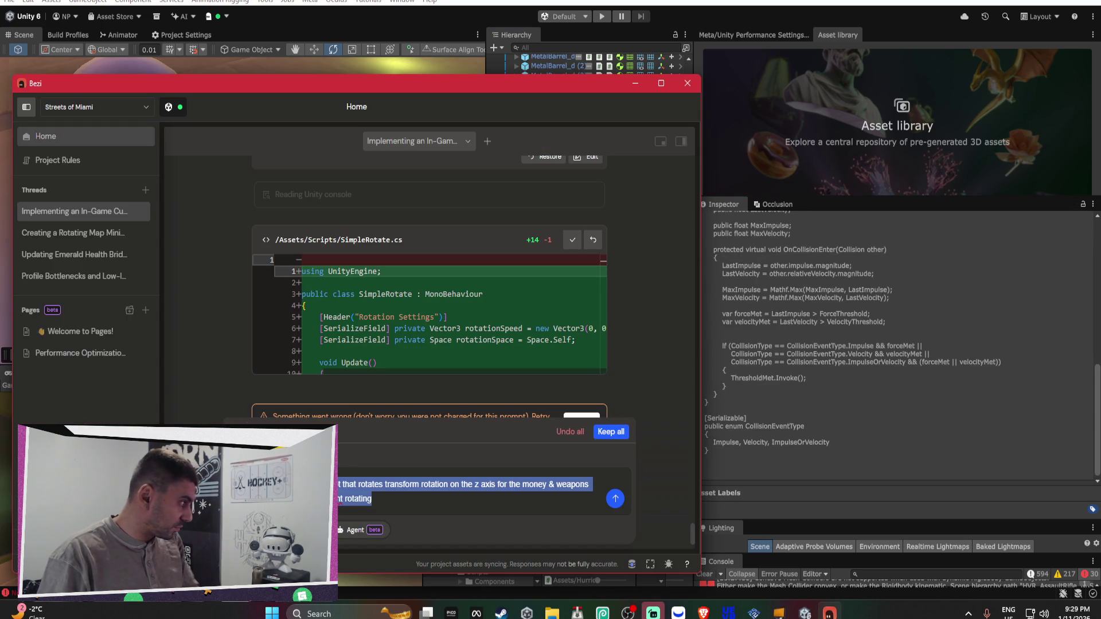
pyautogui.press('BackSpace')
pyautogui.hotkey('ctrl', 'v')
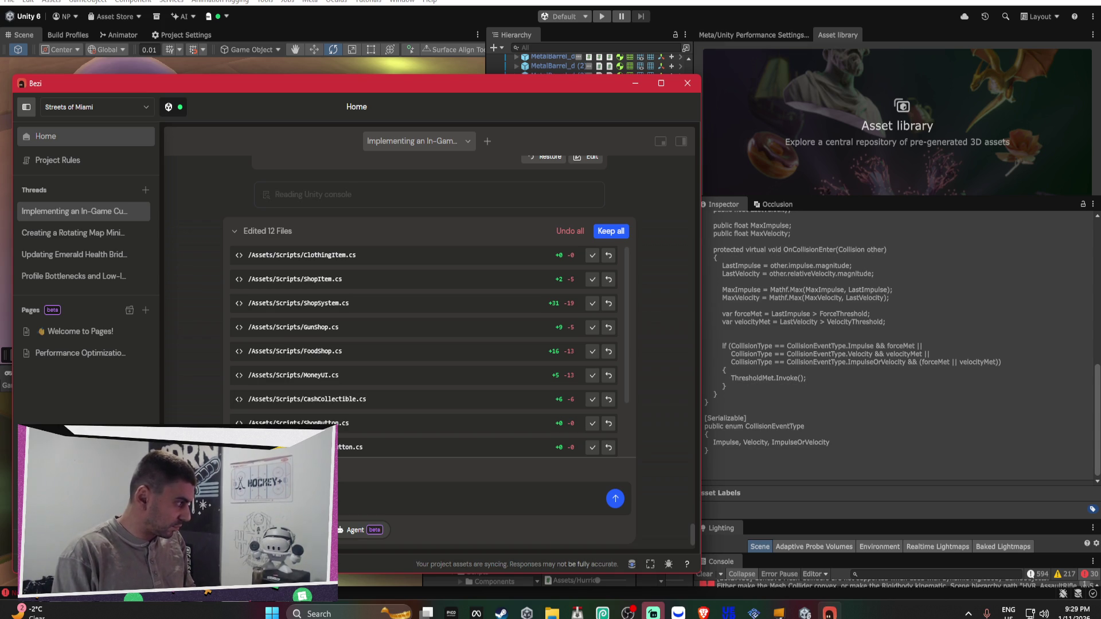
pyautogui.write('be specific to ')
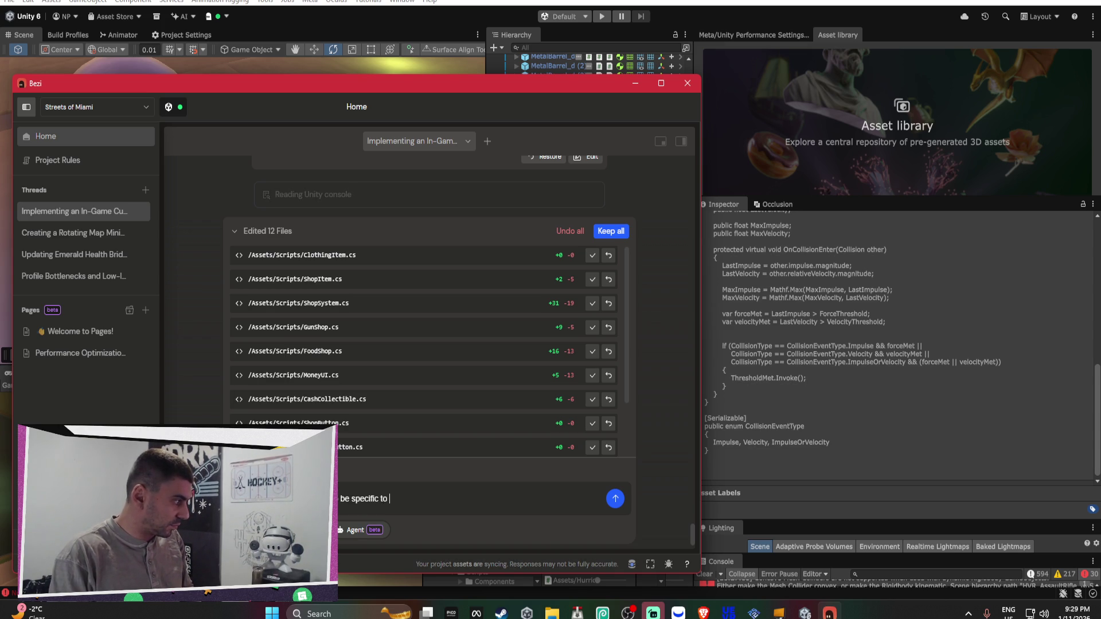
pyautogui.write('a layer ')
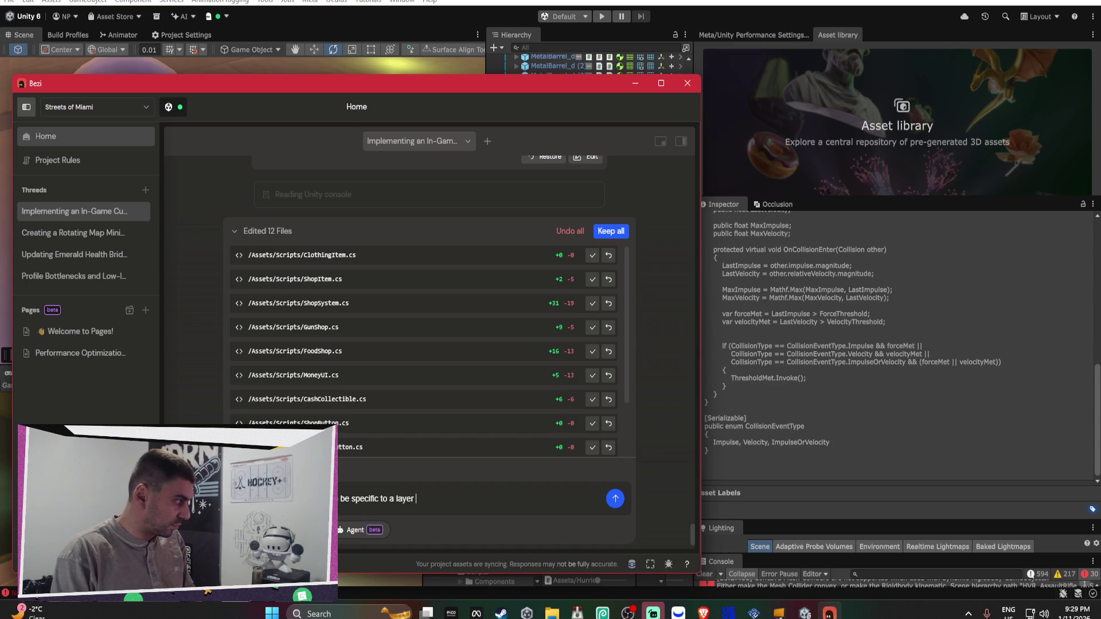
pyautogui.write('tag ift it ')
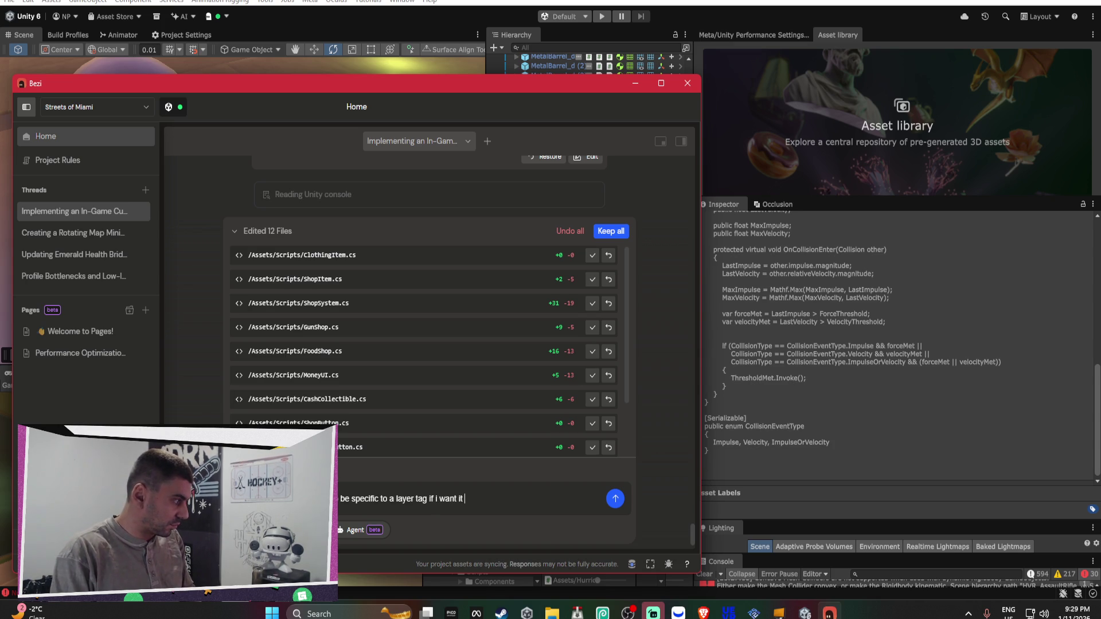
pyautogui.write('to  other npcs')
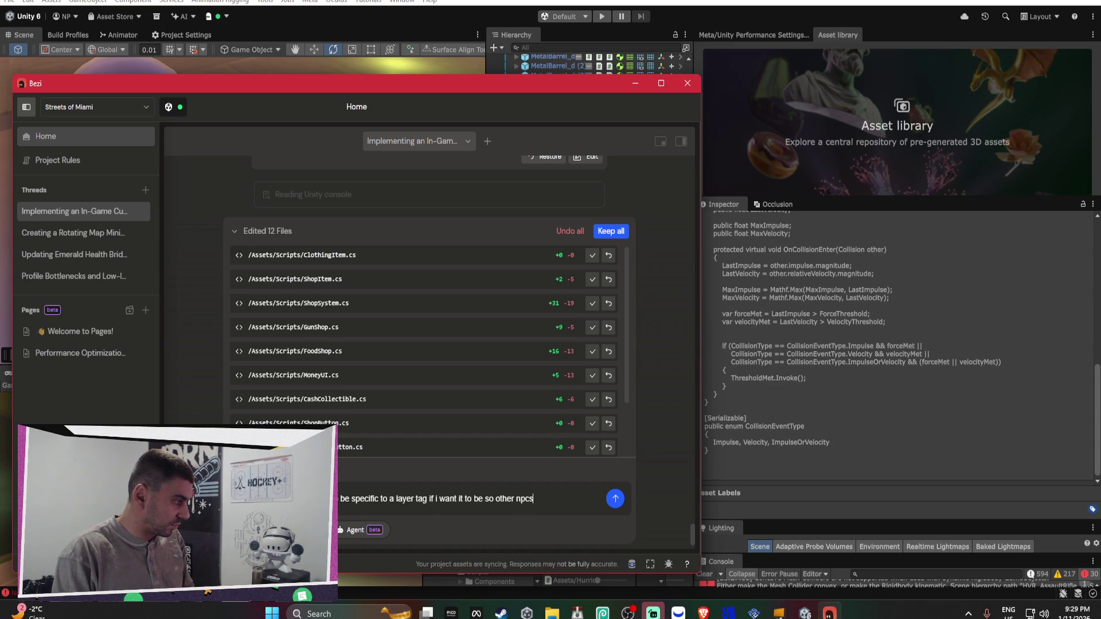
pyautogui.write('dont trigger ')
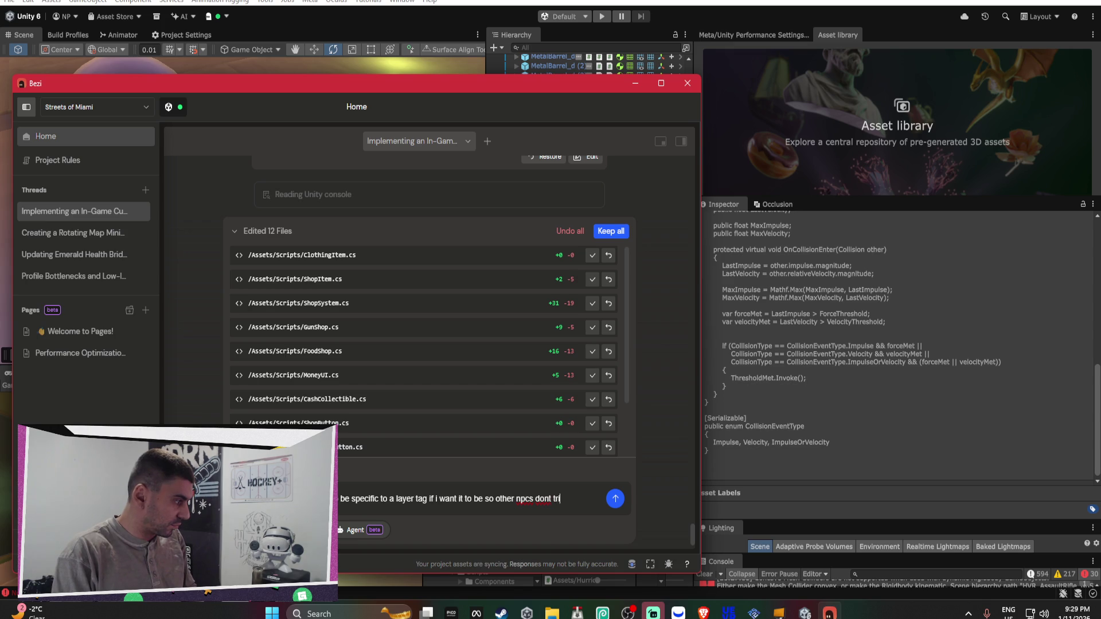
pyautogui.write('event')
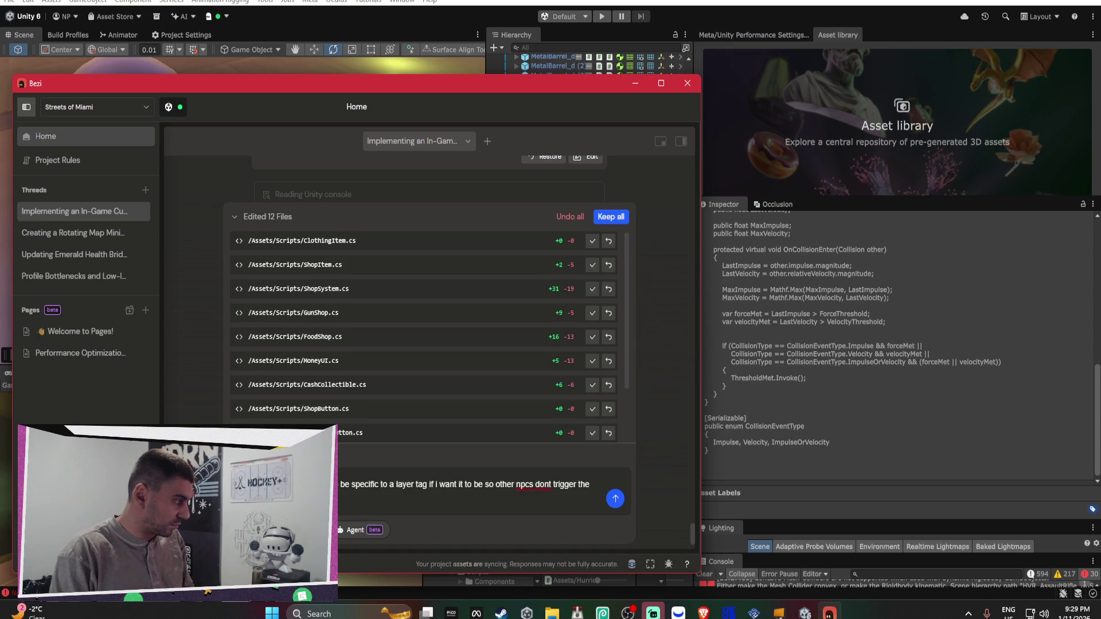
pyautogui.press('Return')
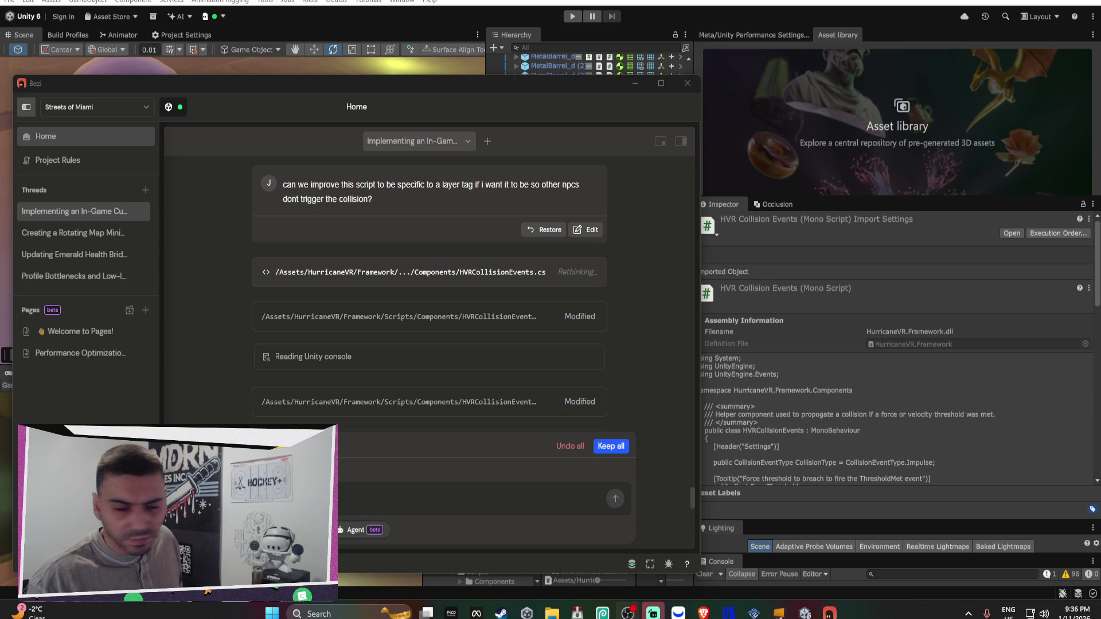
# Read through Bezi's reply explaining the new tag and layer filter options for HVRCollisionEvents
pyautogui.scroll(-2, 481, 339)
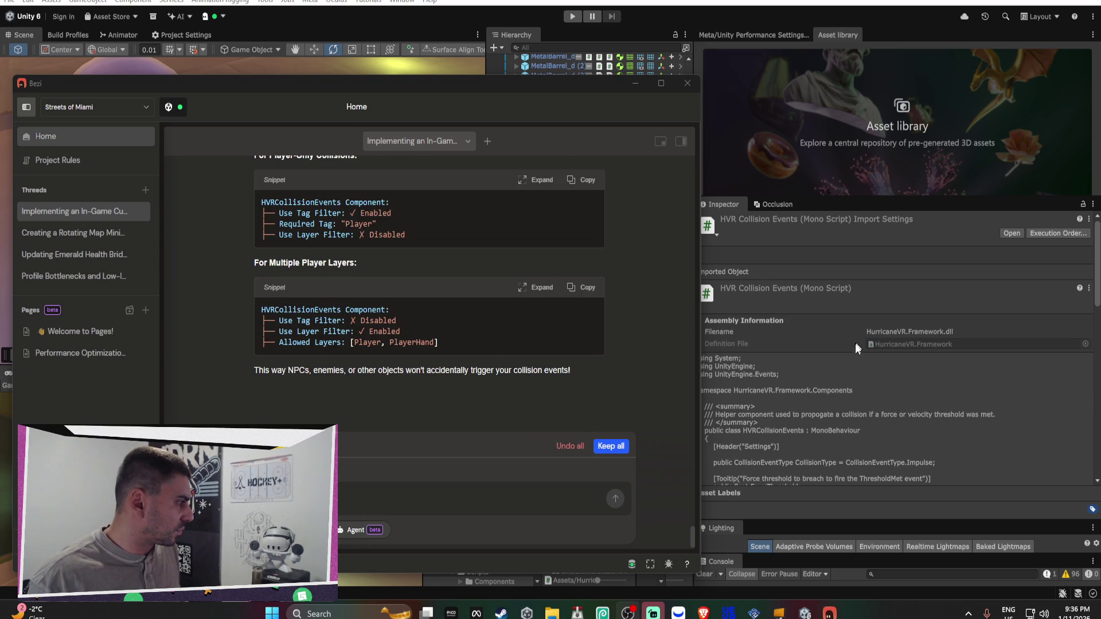
# Inspect the components of the Armor (1) and HealthPack pickups and the HealthPack Sphere child
pyautogui.click(844, 360)
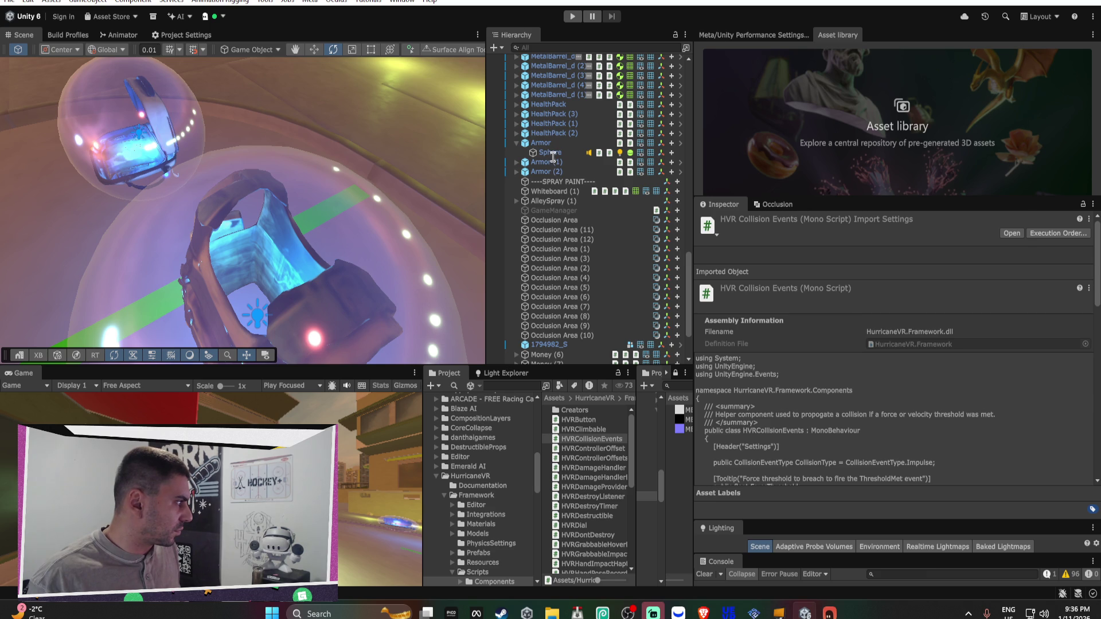
pyautogui.click(552, 163)
pyautogui.click(517, 104)
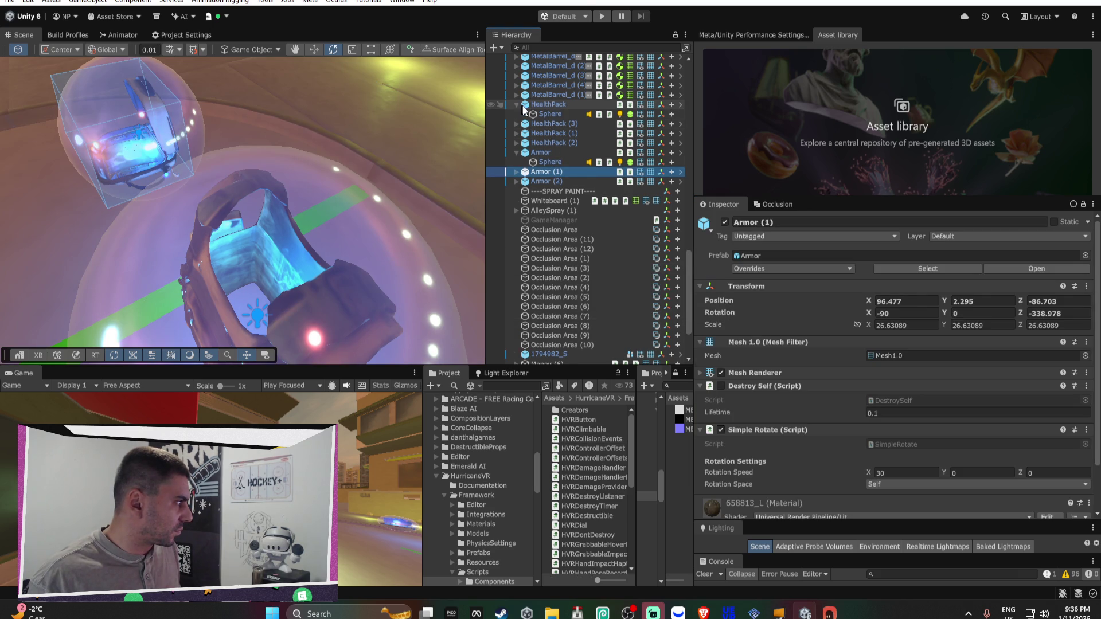
pyautogui.click(549, 105)
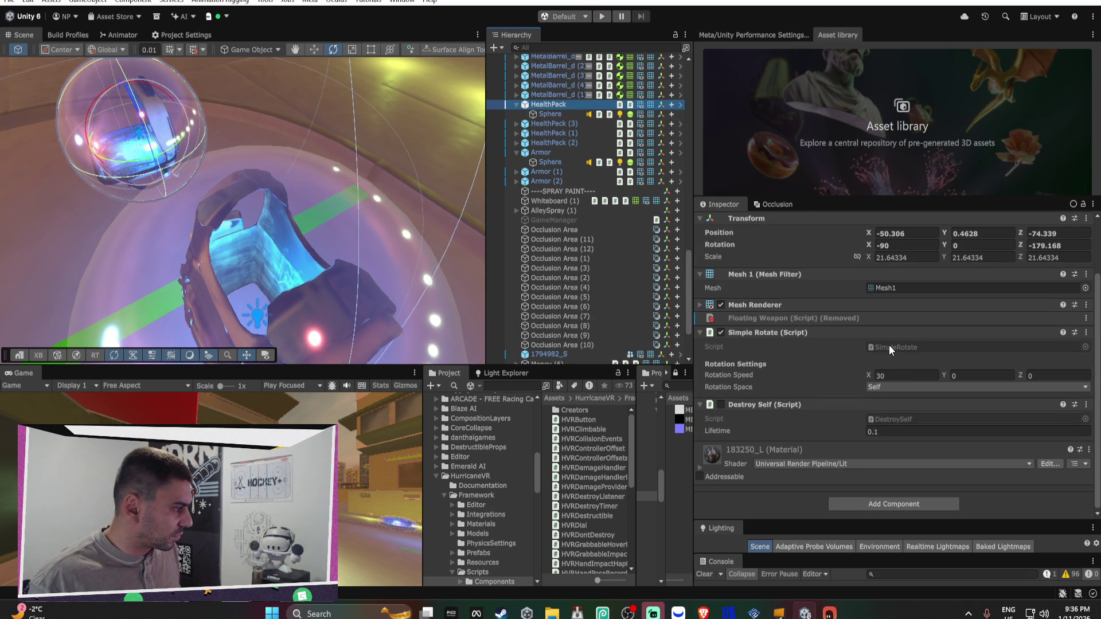
pyautogui.click(549, 115)
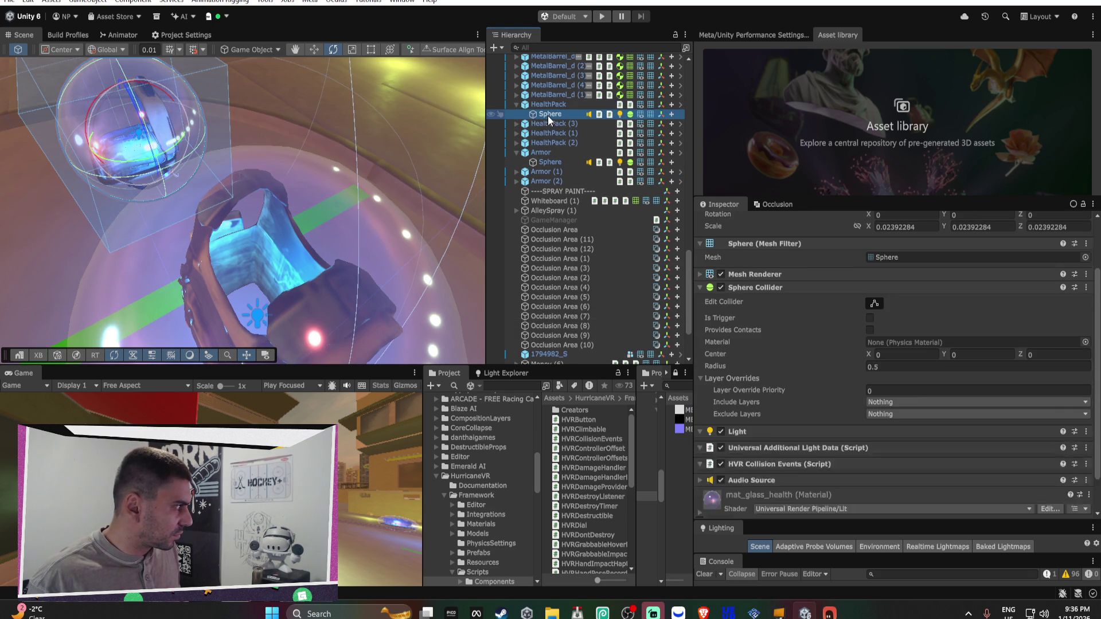
pyautogui.scroll(-5, 845, 404)
pyautogui.scroll(-6, 850, 392)
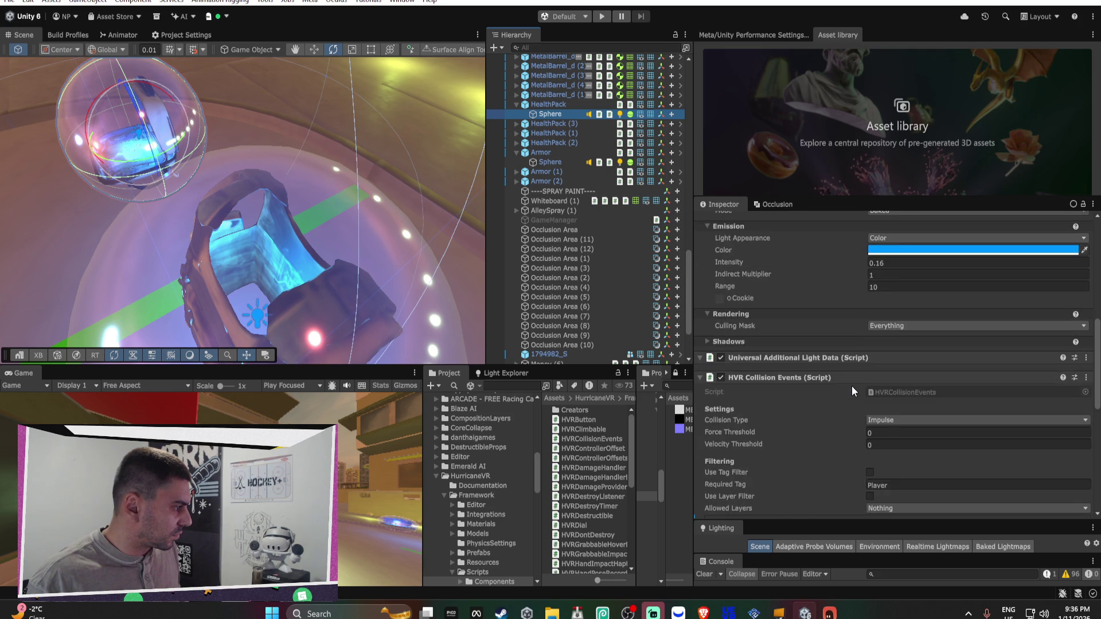
pyautogui.scroll(-3, 803, 307)
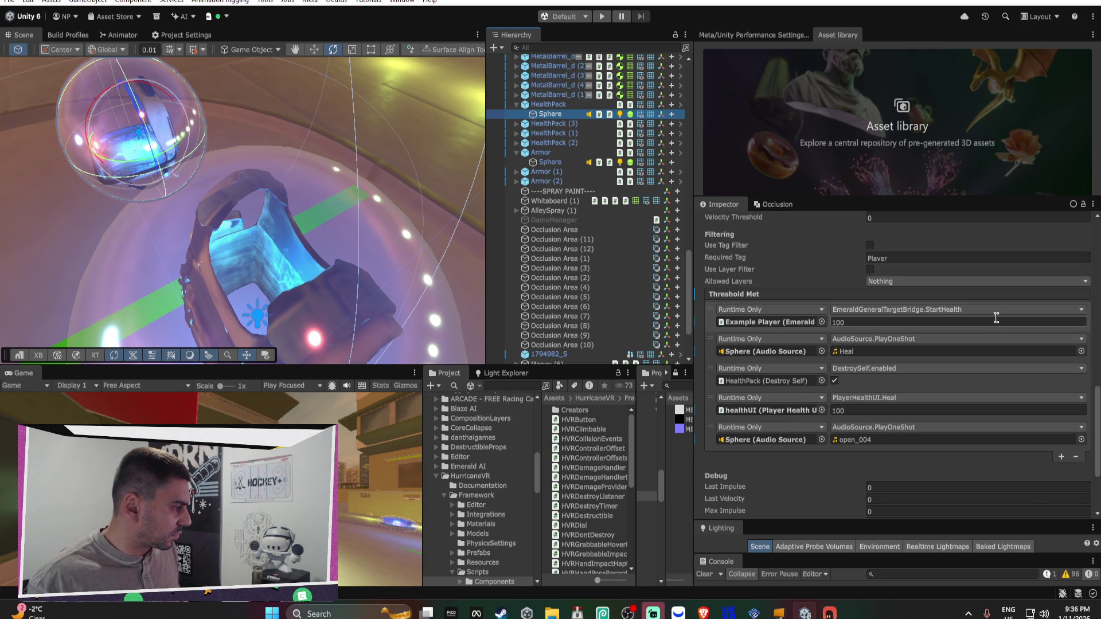
pyautogui.scroll(-3, 996, 318)
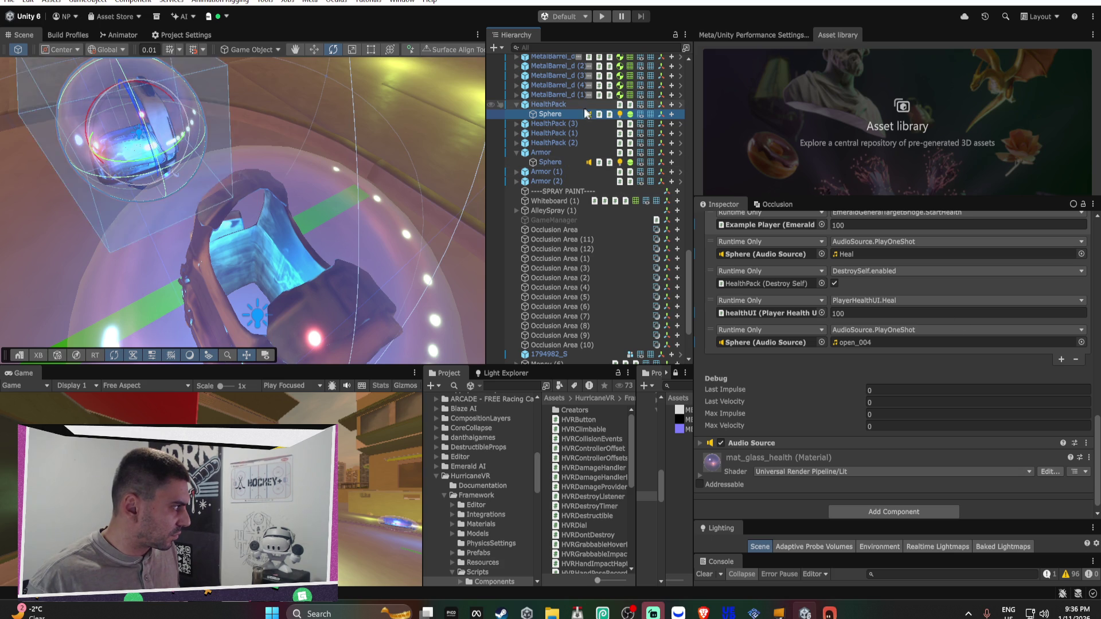
# Apply the removed Floating Weapon component to the HealthPack prefab
pyautogui.click(563, 103)
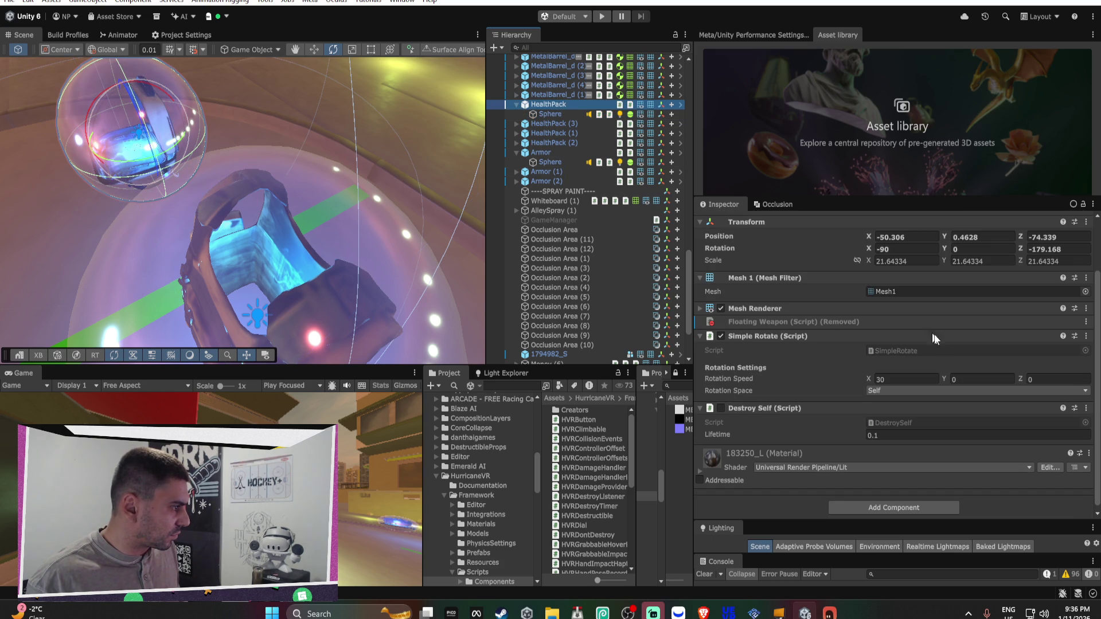
pyautogui.rightClick(778, 322)
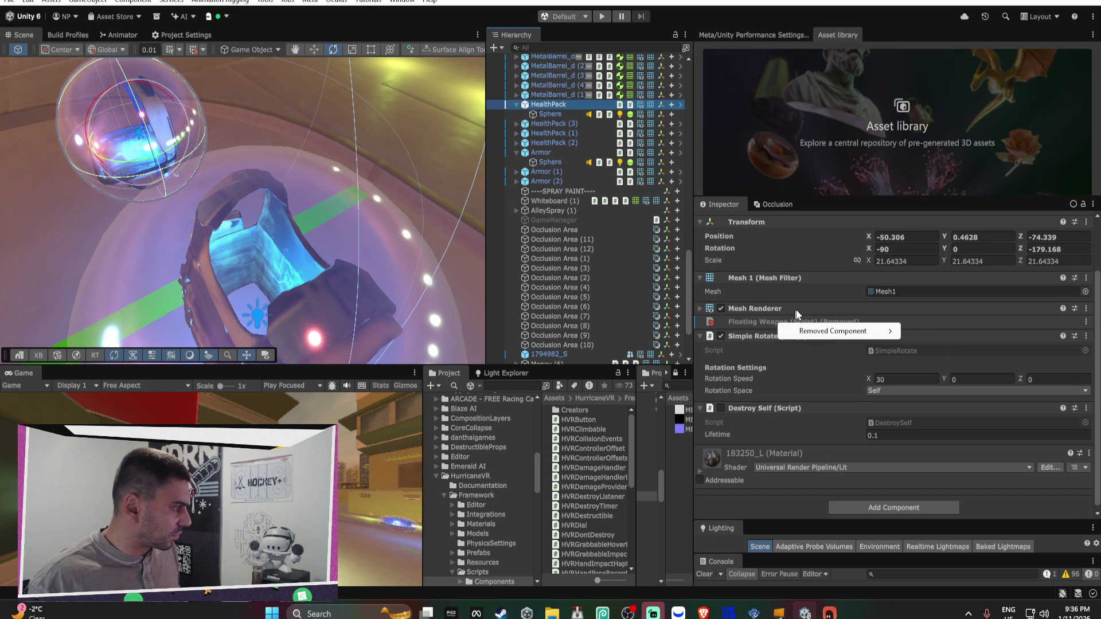
pyautogui.moveTo(821, 337)
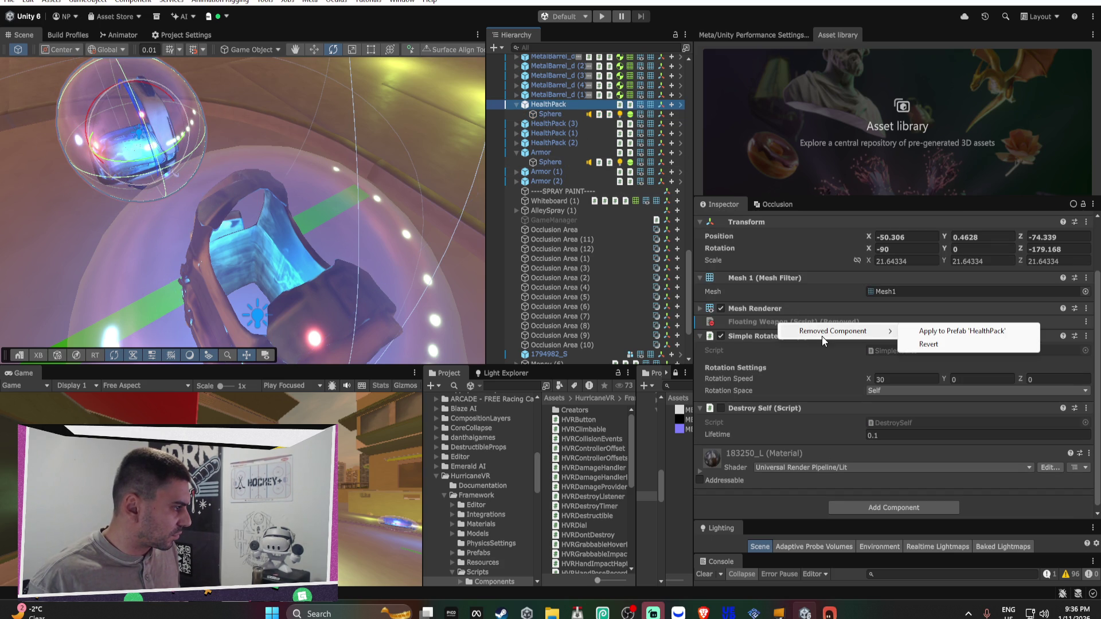
pyautogui.click(950, 333)
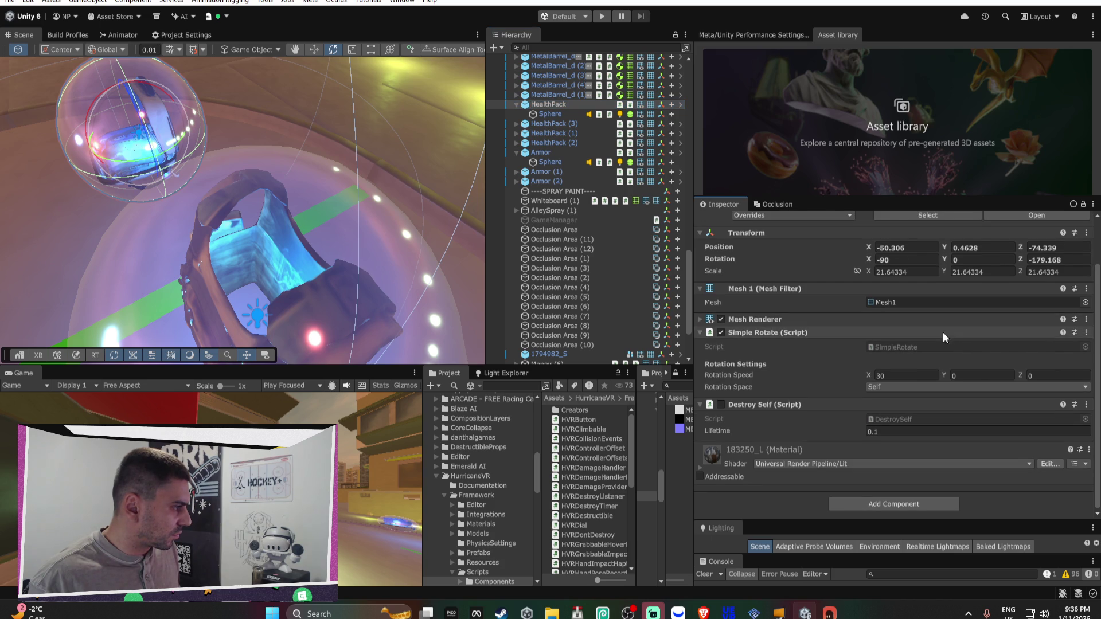
# Collapse the HealthPack and Armor entries in the Hierarchy and select 1794982_S
pyautogui.click(515, 104)
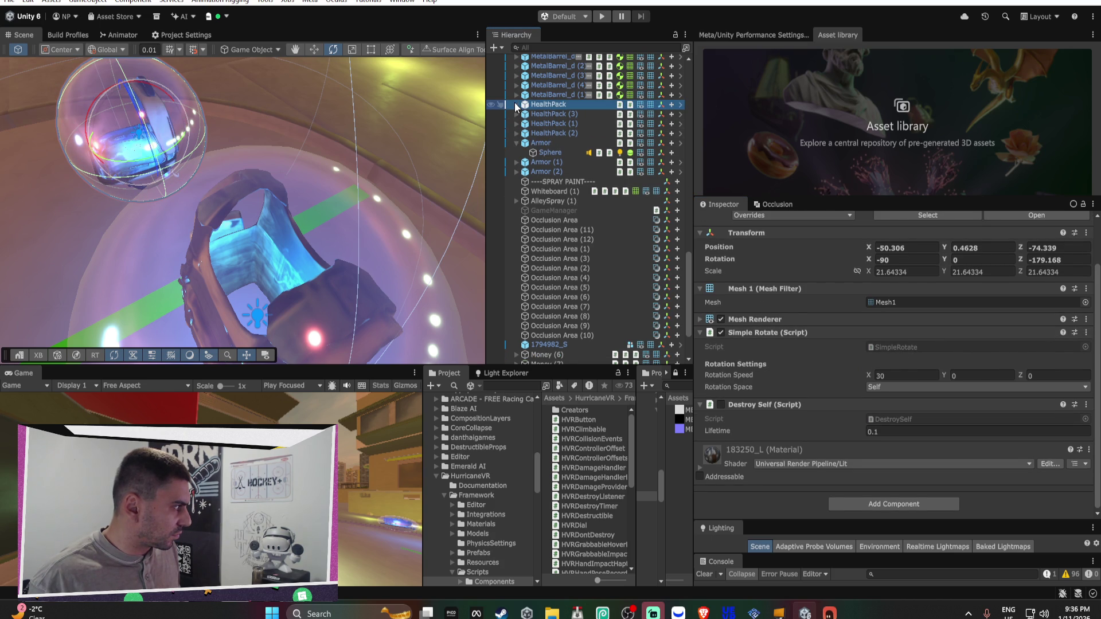
pyautogui.click(515, 143)
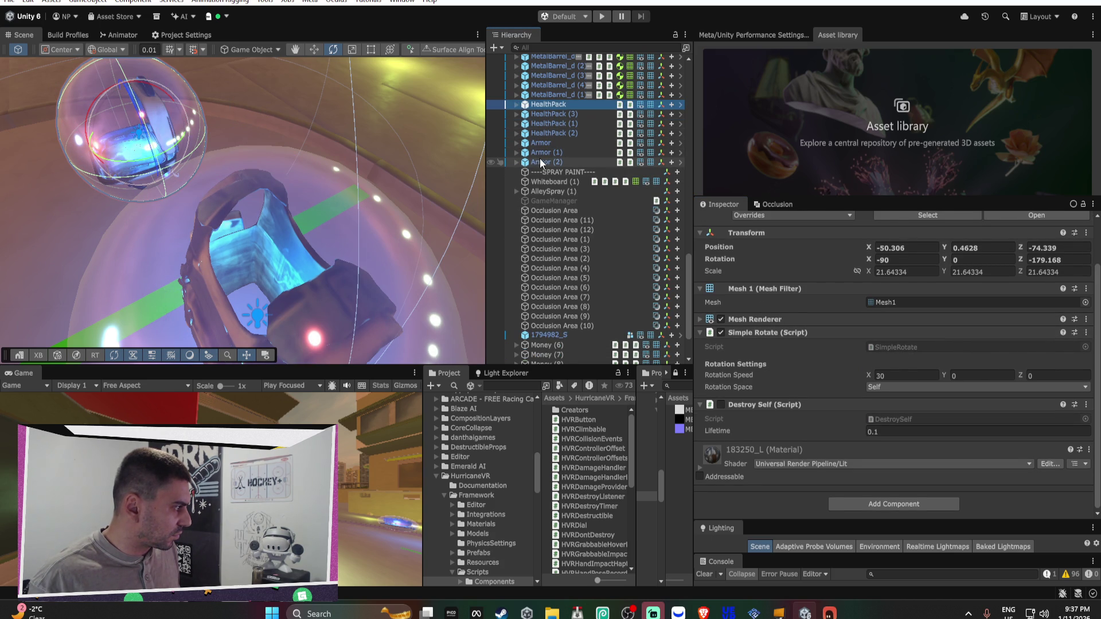
pyautogui.scroll(-3, 618, 222)
pyautogui.click(570, 298)
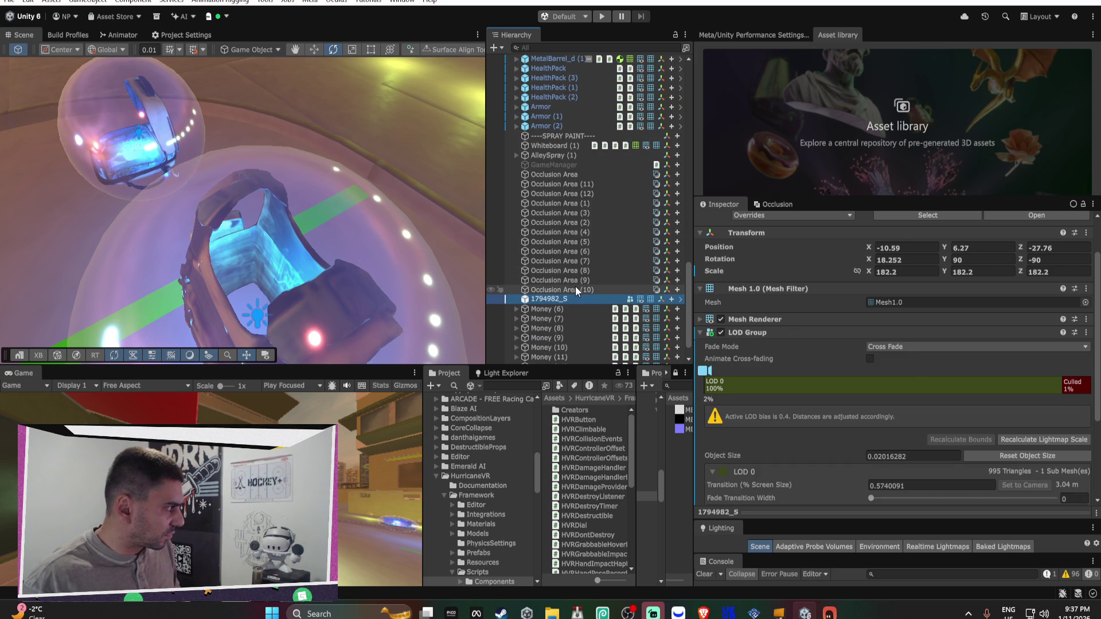
# Fly through the Scene view from 1794982_S past the health and armor pickups
pyautogui.press('f')
pyautogui.moveTo(387, 212)
pyautogui.mouseDown()
pyautogui.moveTo(234, 106)
pyautogui.moveTo(365, 156)
pyautogui.moveTo(559, 174)
pyautogui.moveTo(637, 118)
pyautogui.moveTo(540, 111)
pyautogui.moveTo(515, 149)
pyautogui.moveTo(171, 119)
pyautogui.moveTo(377, 172)
pyautogui.moveTo(745, 178)
pyautogui.moveTo(1065, 161)
pyautogui.moveTo(1040, 146)
pyautogui.moveTo(100, 156)
pyautogui.moveTo(157, 143)
pyautogui.mouseUp()
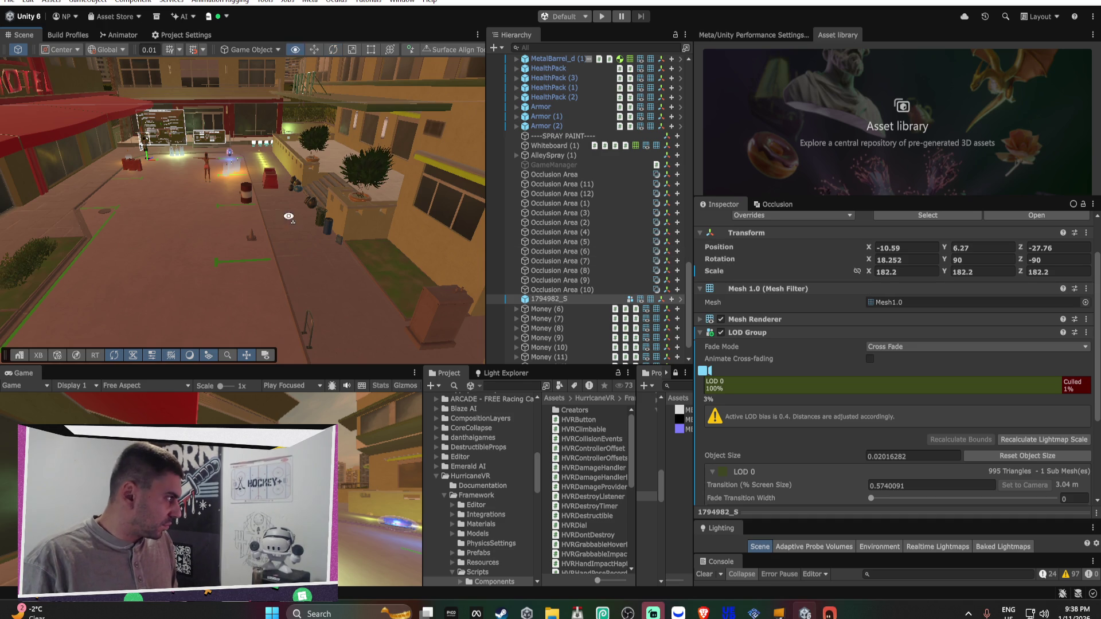
pyautogui.press('w')
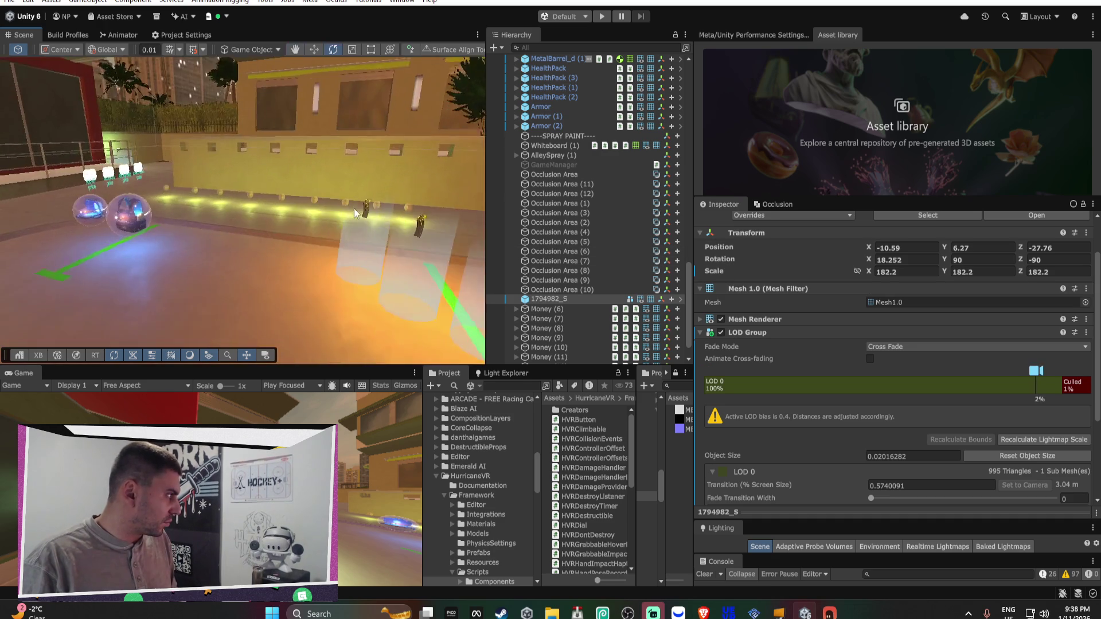
pyautogui.press('w')
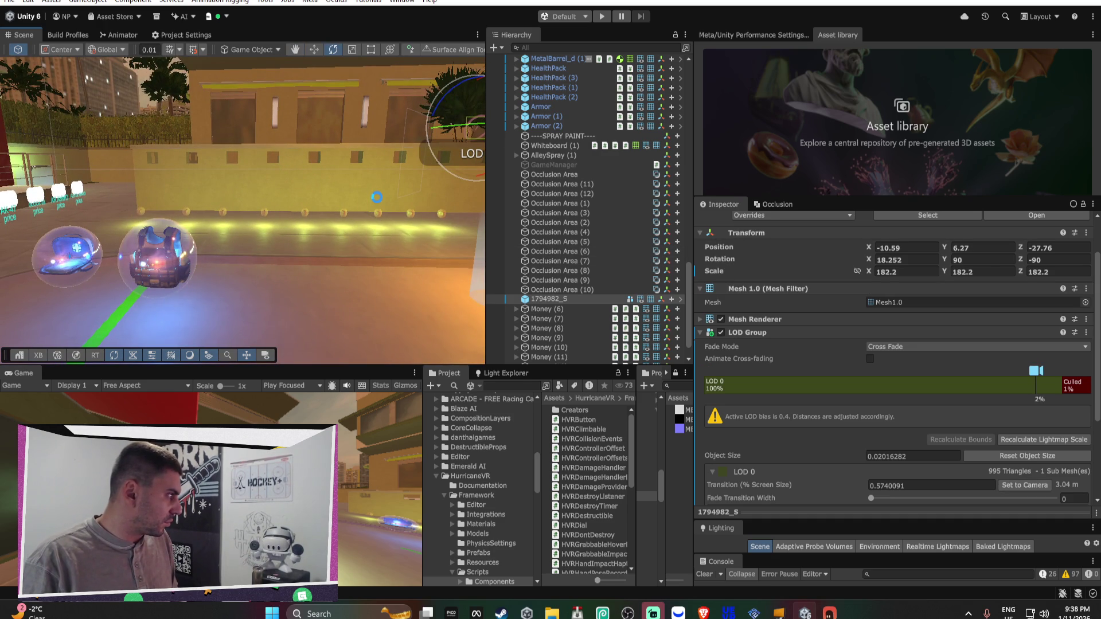
pyautogui.press('w')
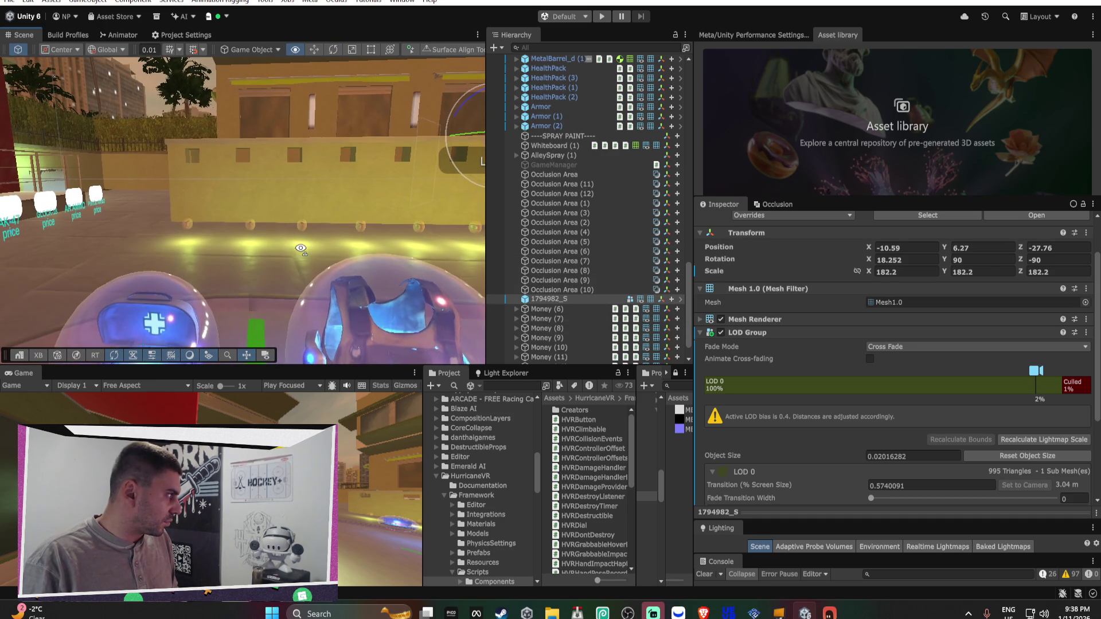
pyautogui.press('s')
pyautogui.press('w')
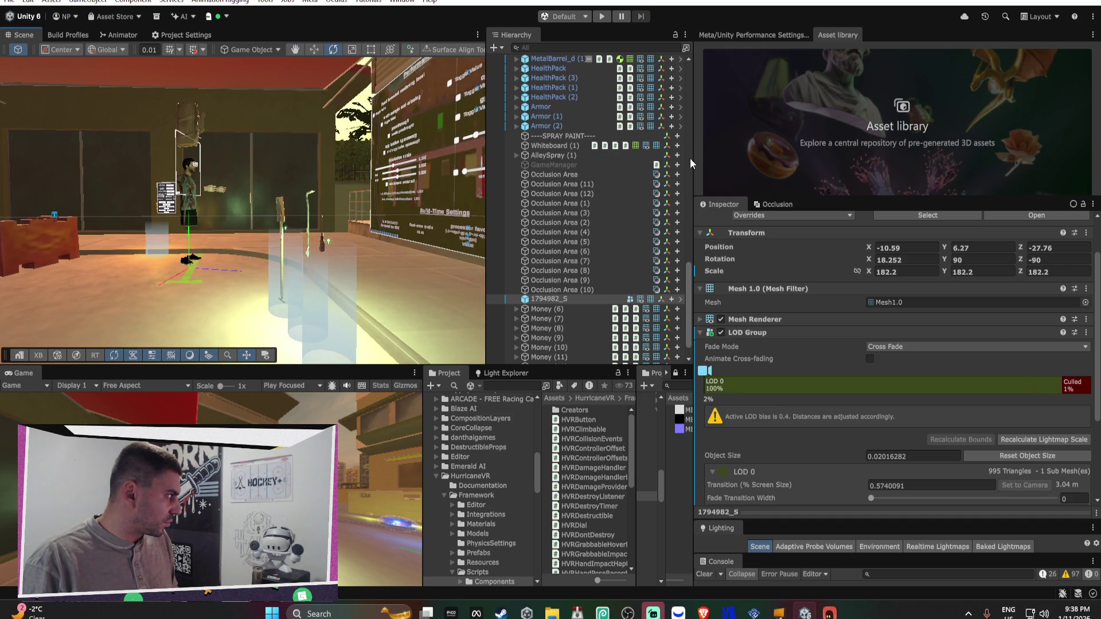
pyautogui.scroll(-2, 601, 270)
# Delete 1794982_S from the scene, select Money (6), and show the Player settings
pyautogui.doubleClick(581, 269)
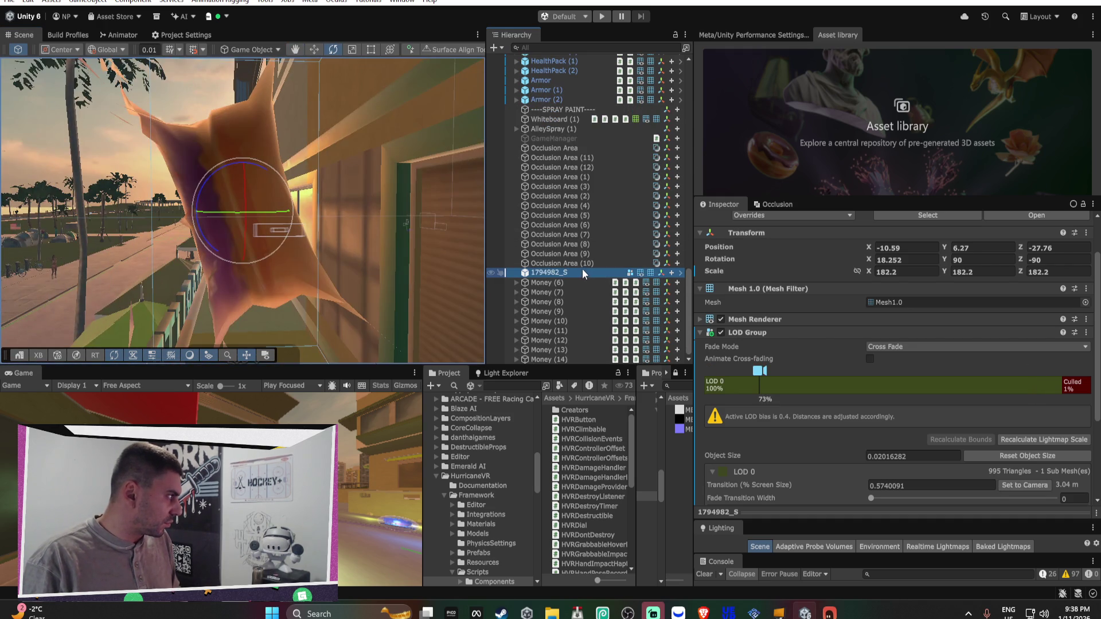
pyautogui.press('Delete')
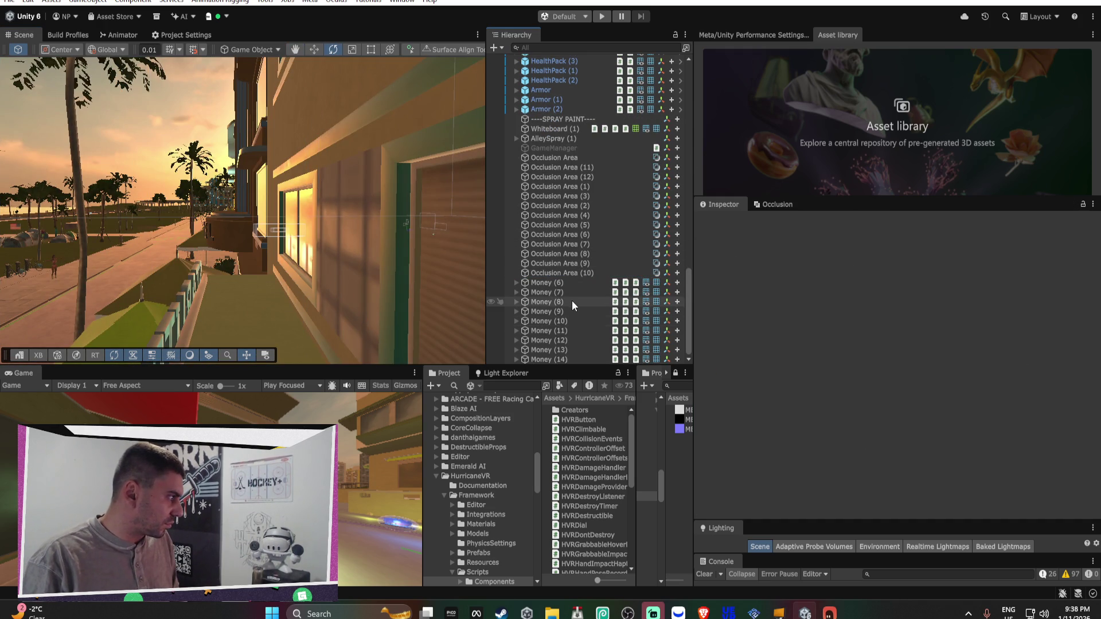
pyautogui.doubleClick(573, 283)
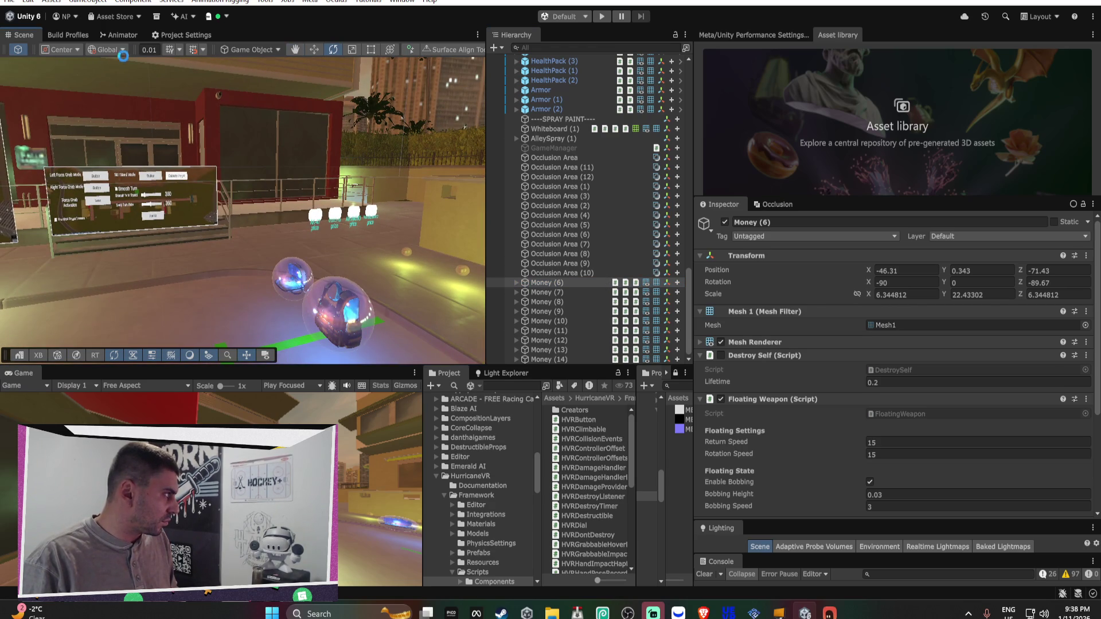
pyautogui.click(184, 35)
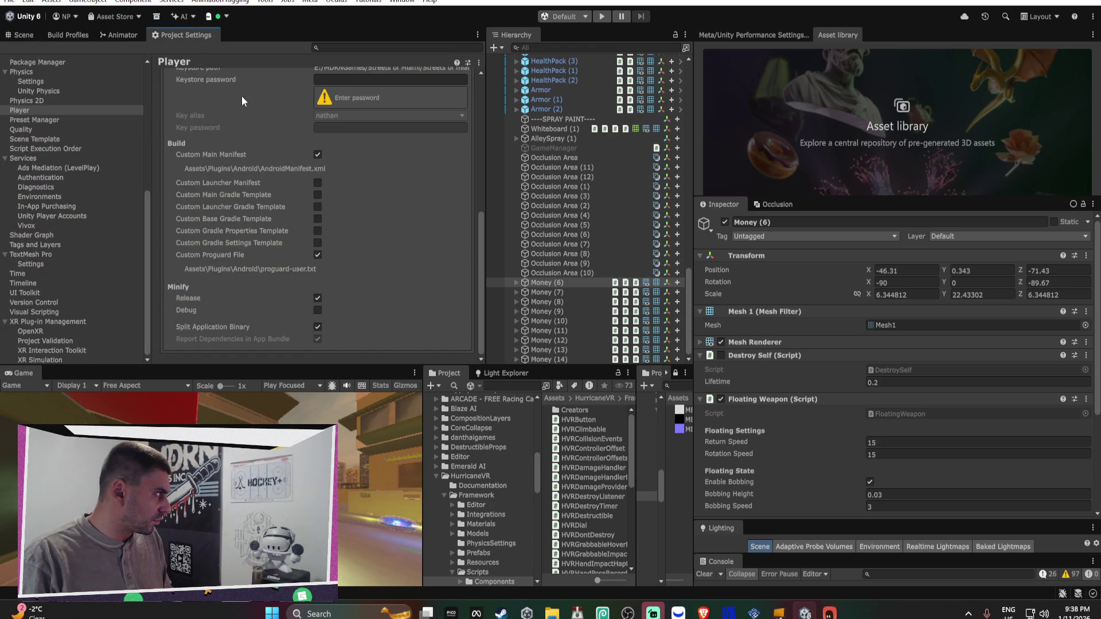
# Enter the keystore and key passwords, then start the Android APK build from Build Profiles
pyautogui.write('*********')
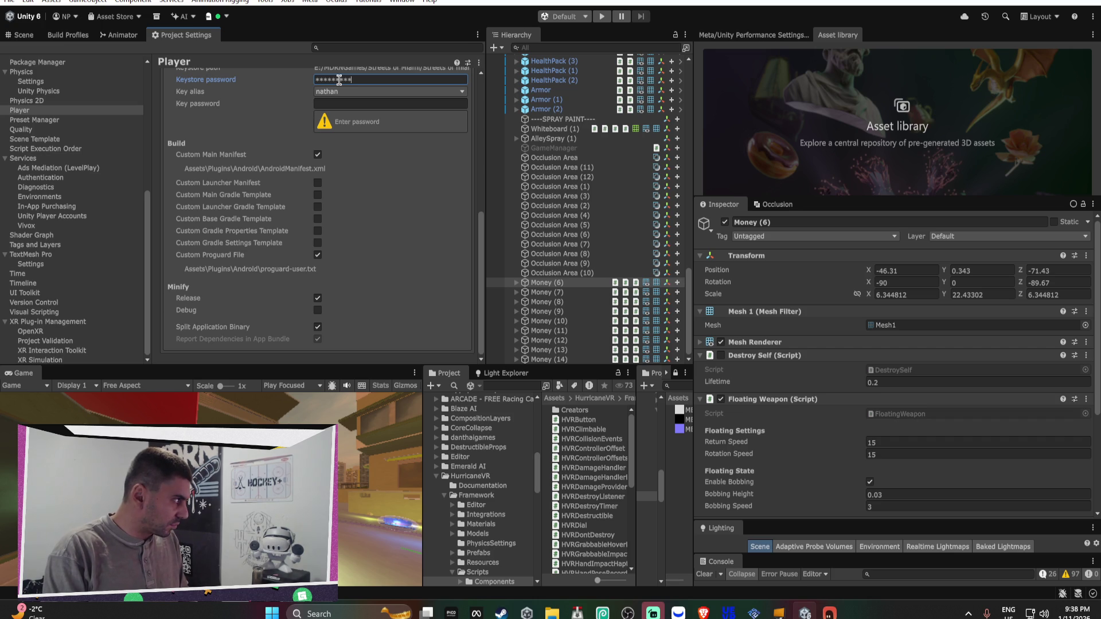
pyautogui.press('Tab')
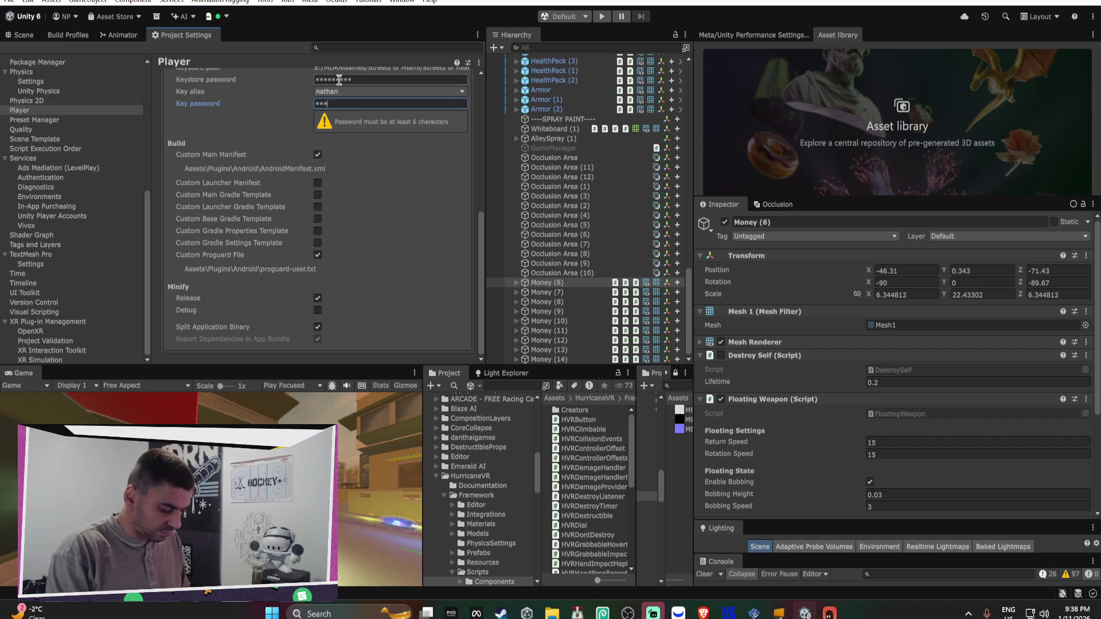
pyautogui.hotkey('ctrl', 'v')
pyautogui.write('1')
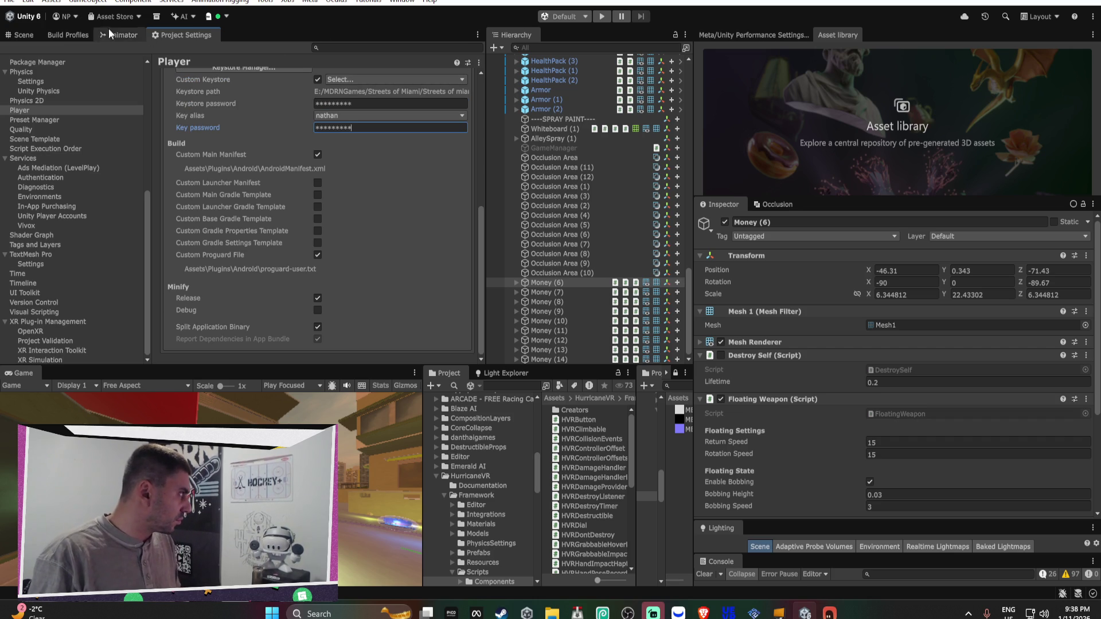
pyautogui.click(96, 34)
pyautogui.click(362, 352)
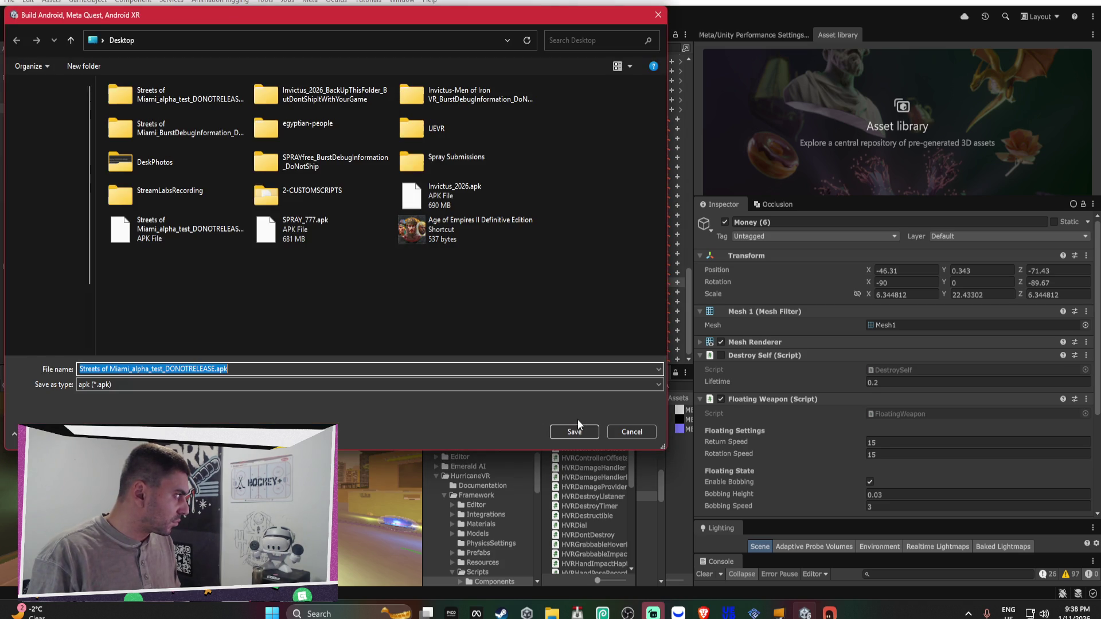
# Save the build as Streets of Miami_alpha_test_DONOTRELEASE.apk, replacing the existing file
pyautogui.click(577, 429)
pyautogui.click(590, 295)
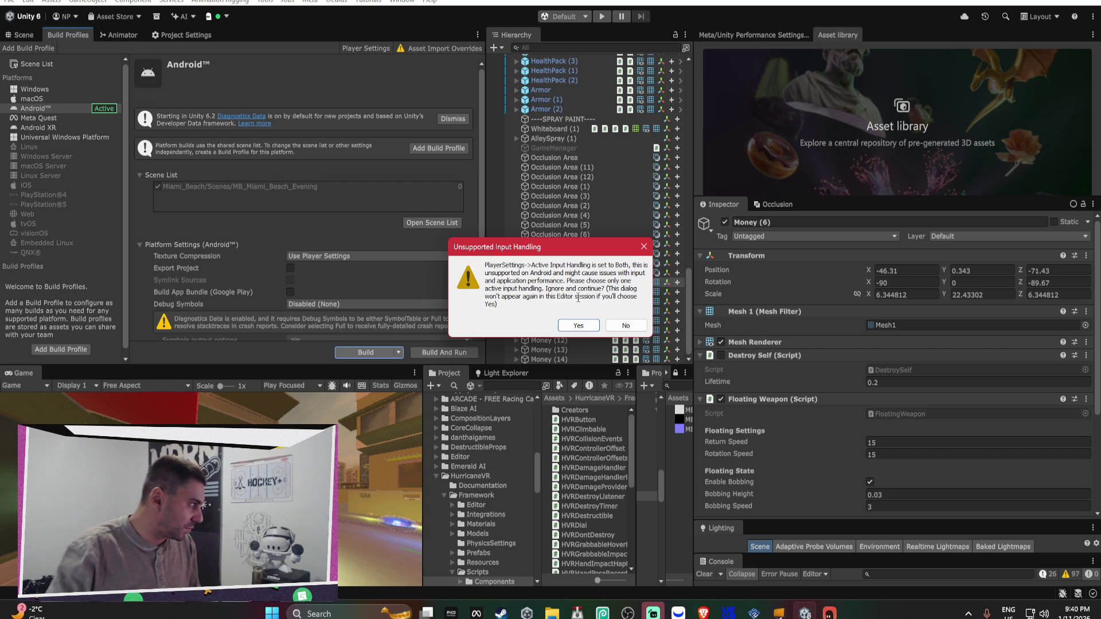
# Dismiss the Unsupported Input Handling warning so the Android build continues
pyautogui.click(587, 324)
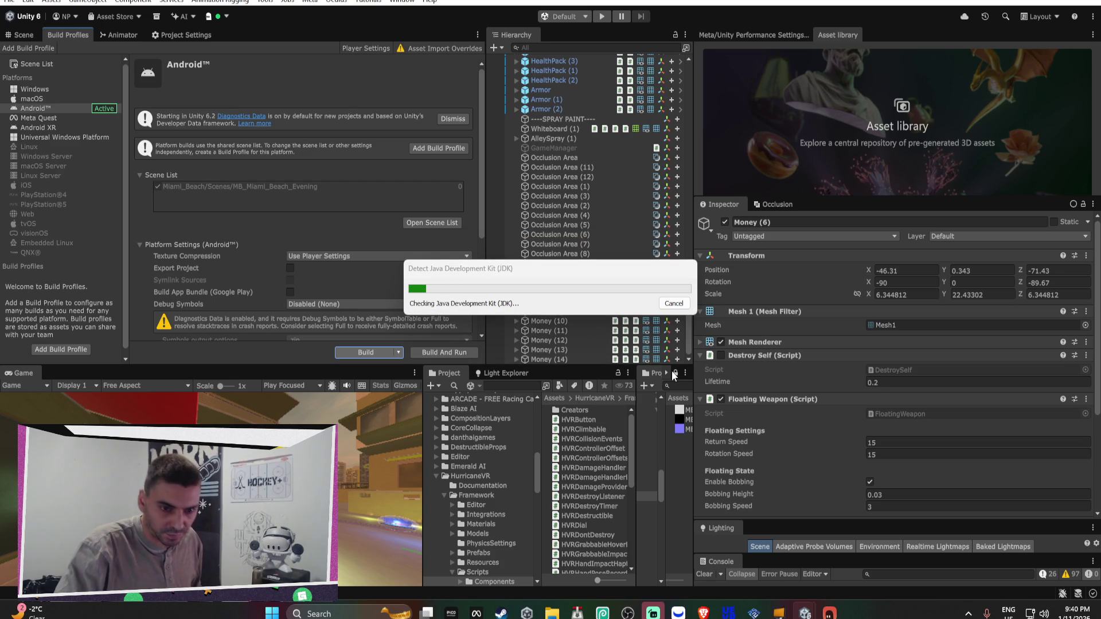